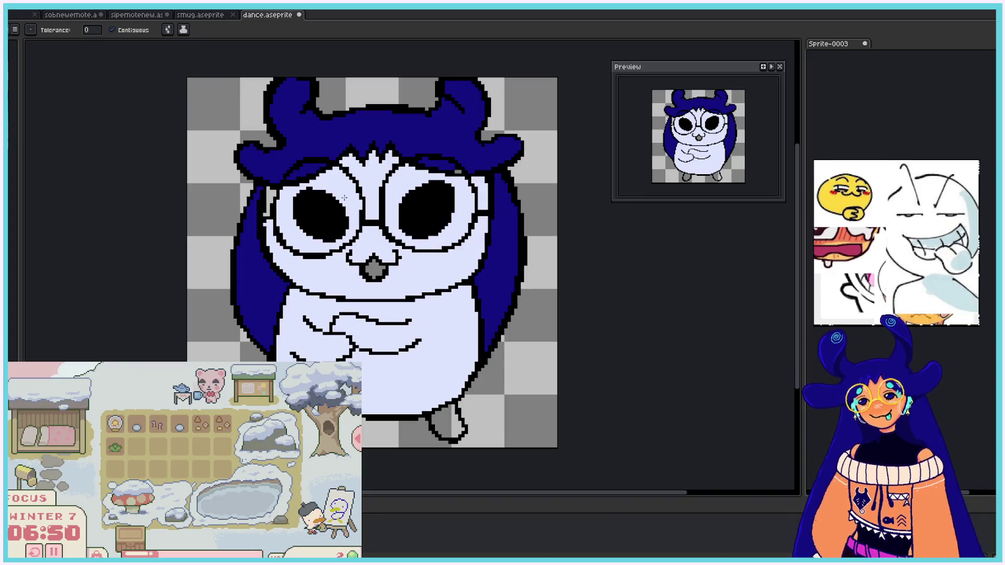
Step: Fill the grey patch beside the glasses white, then the next frame's body and lower face
click(269, 201)
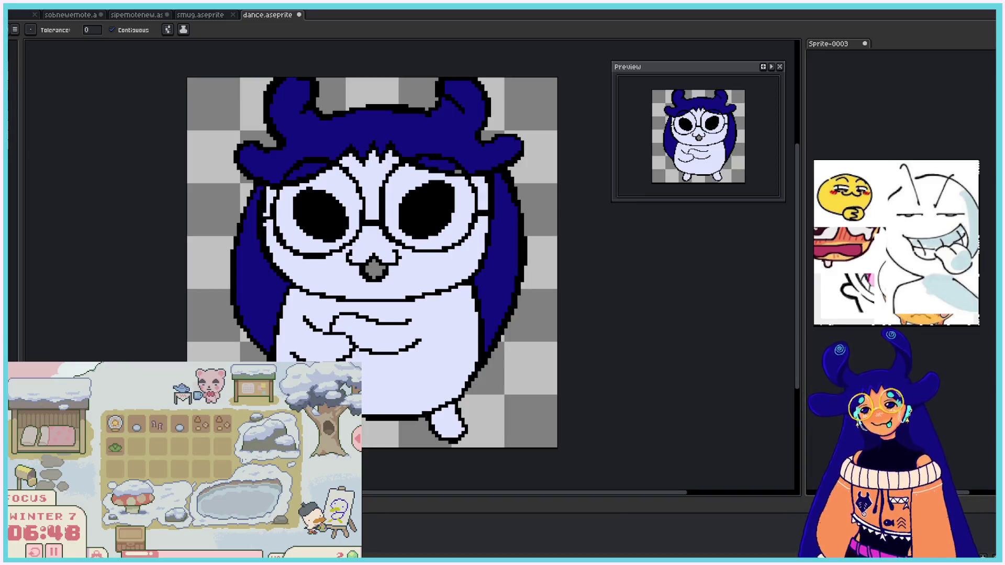
key(period)
click(367, 340)
click(364, 265)
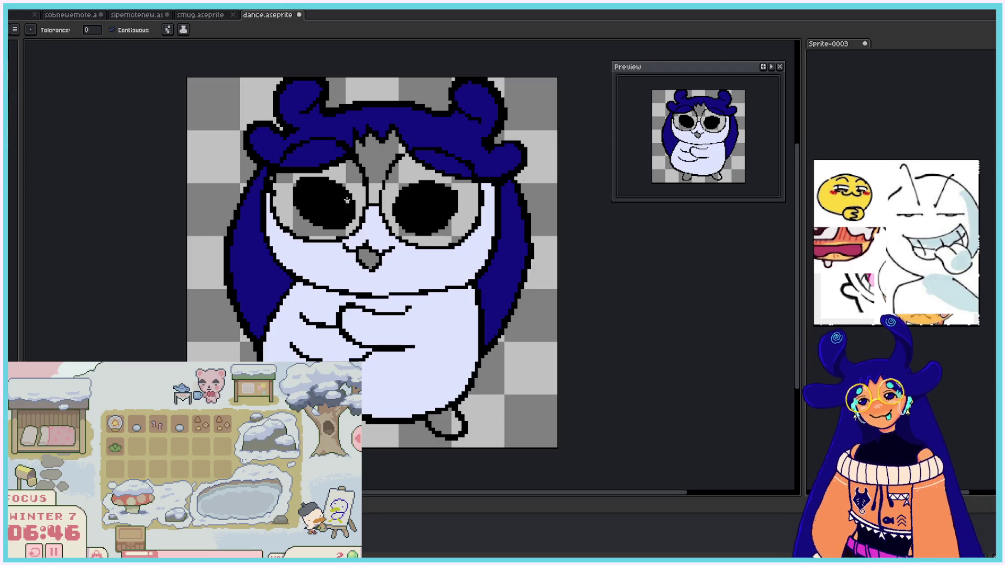
Step: Fill both lens surrounds, the forehead and the foot interior white, then play the loop
click(347, 200)
click(390, 164)
click(391, 188)
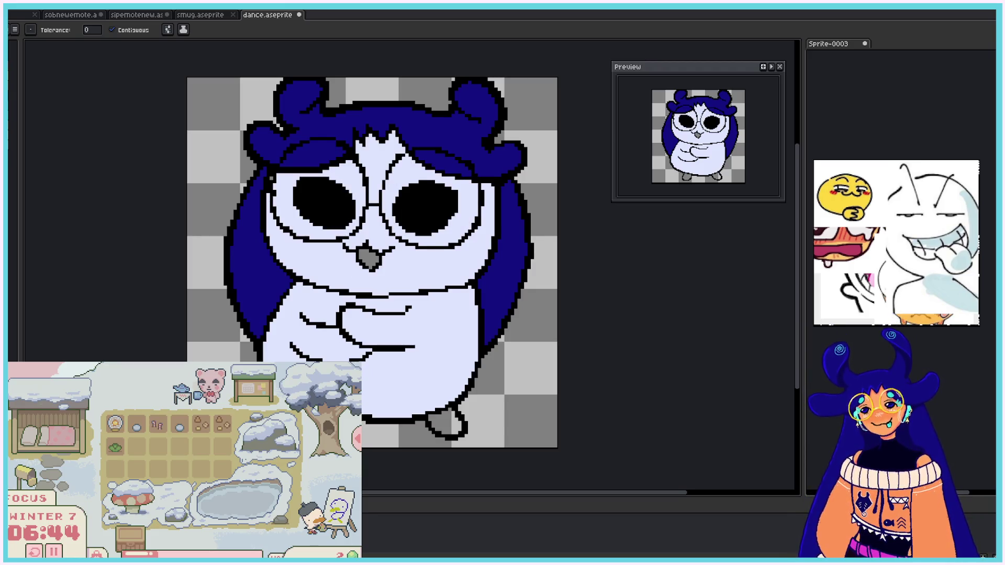
click(444, 421)
key(Return)
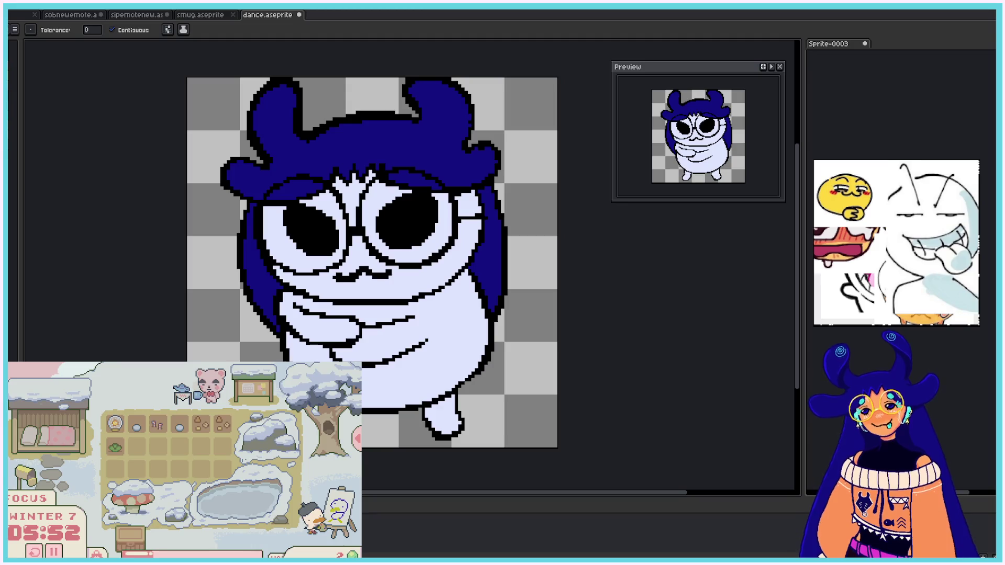
Step: Fill the lower face, forehead, both lens interiors and right-lens patch with peach skin tone
click(367, 288)
click(365, 187)
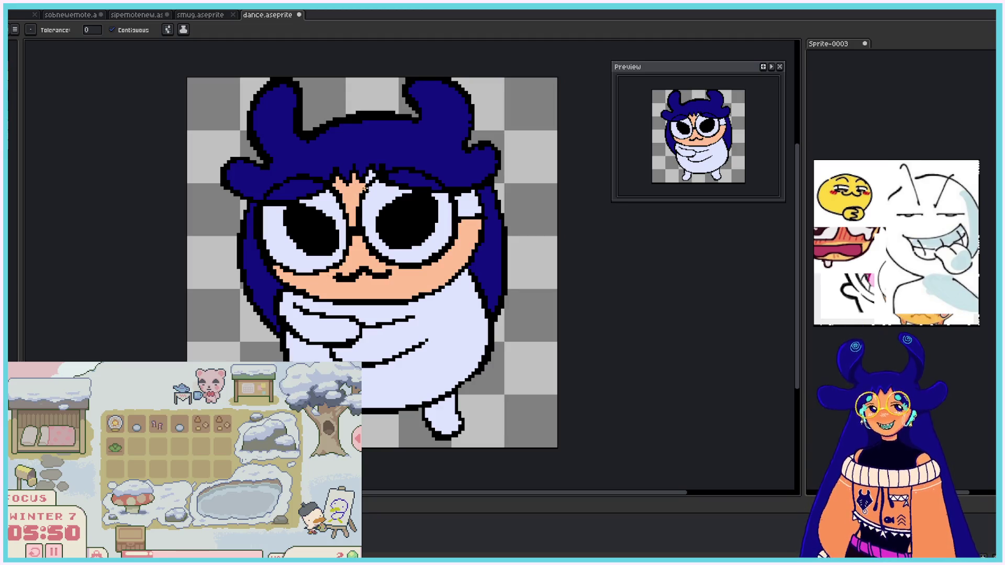
click(272, 241)
click(445, 225)
click(468, 205)
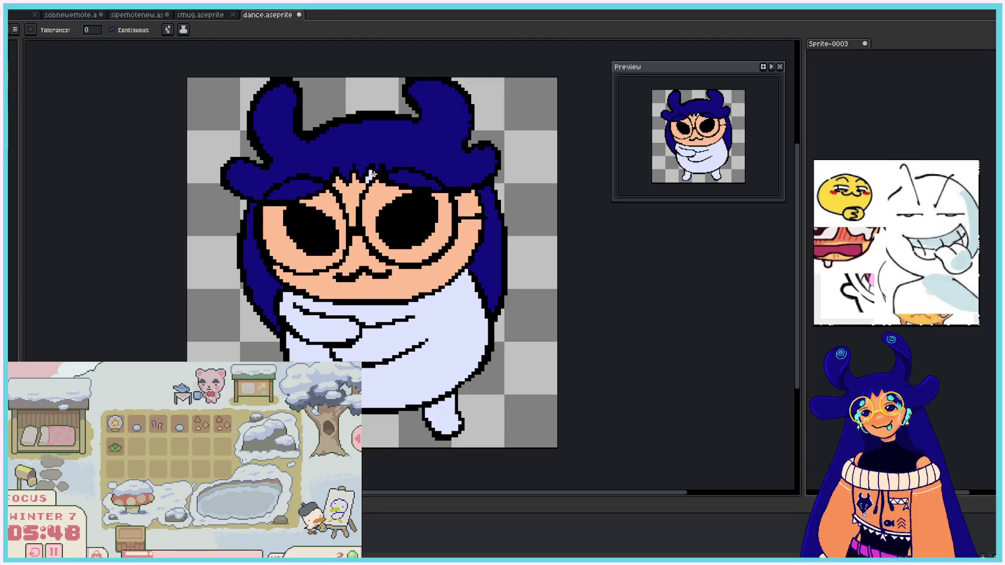
Step: On the second frame, fill forehead, lenses, lower face and right-lens patch with skin tone
key(Right)
click(353, 168)
click(280, 220)
click(366, 283)
click(378, 199)
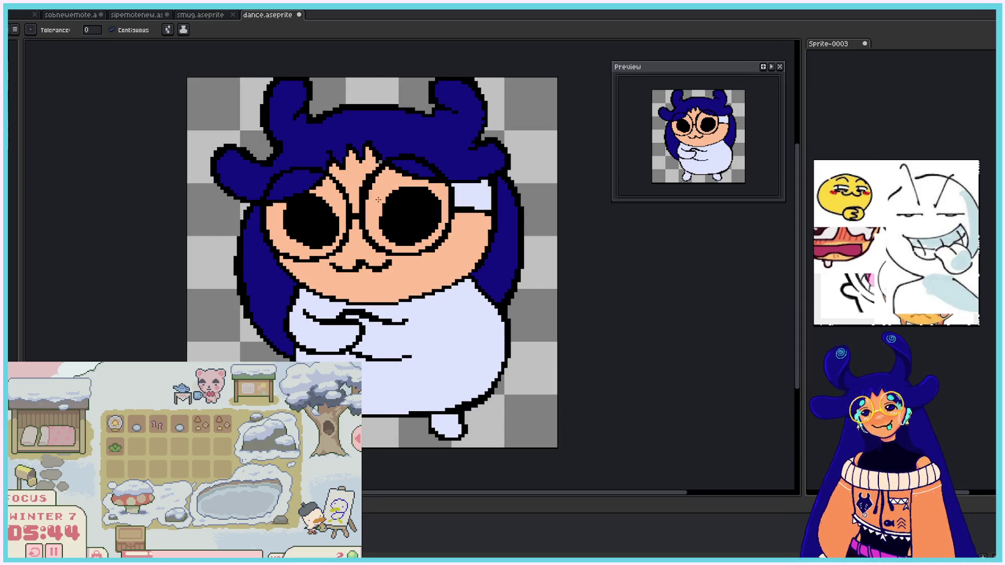
click(474, 193)
Step: On the third frame, fill the face, forehead, lenses and both lens-edge patches with skin tone
key(Right)
click(366, 277)
click(280, 220)
click(396, 177)
click(397, 179)
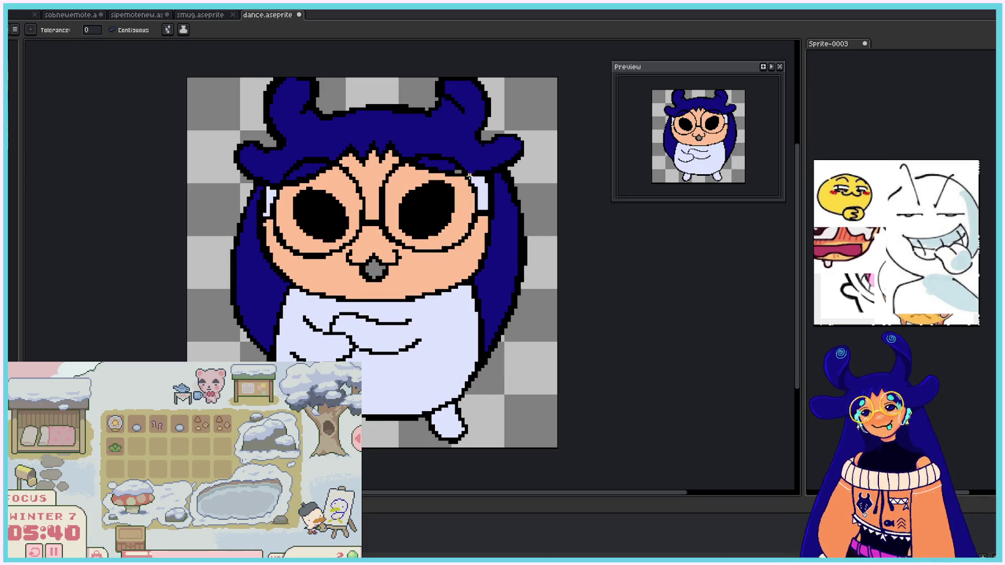
click(481, 179)
click(269, 200)
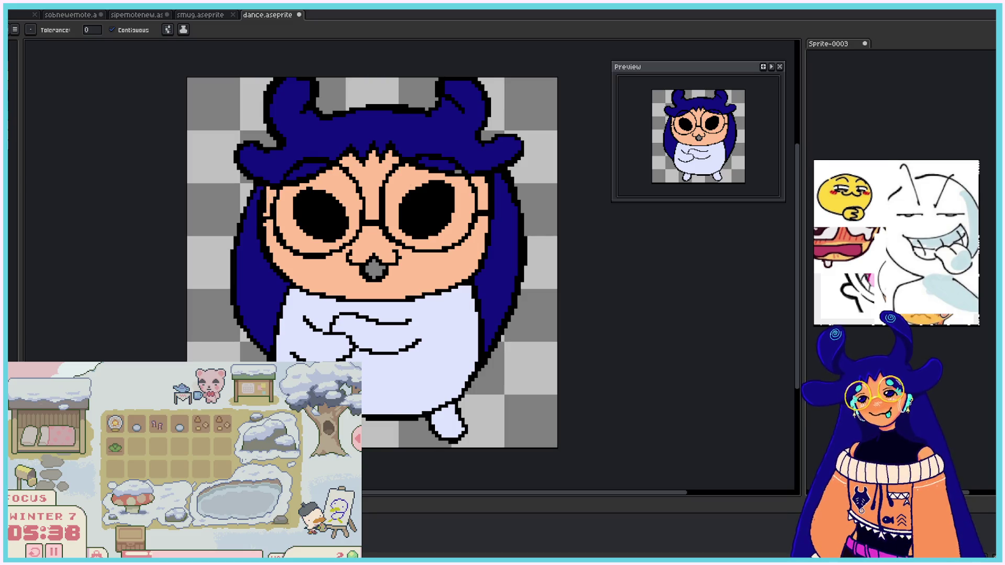
Step: On the fourth frame, fill the lower face, both lenses and top patch with skin tone
key(Right)
click(366, 277)
click(283, 219)
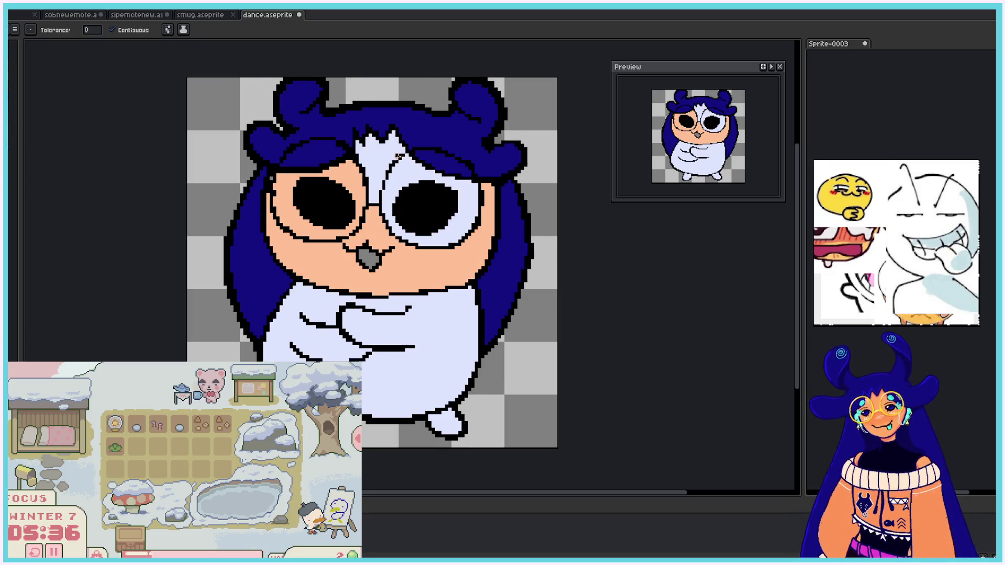
click(399, 156)
click(469, 214)
Step: Fill the open mouths red on two later frames and play the animation to review colours
key(Right)
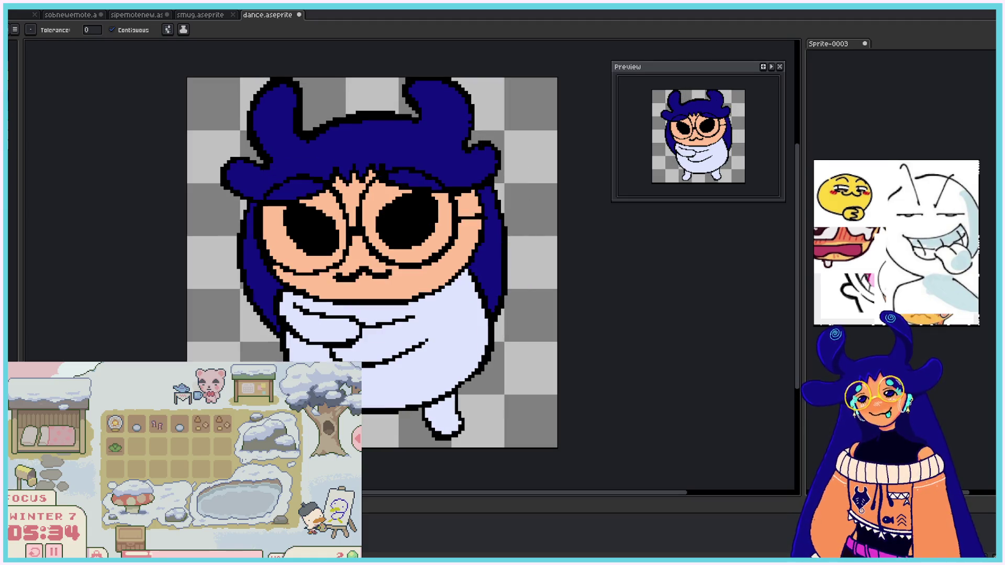
key(Right)
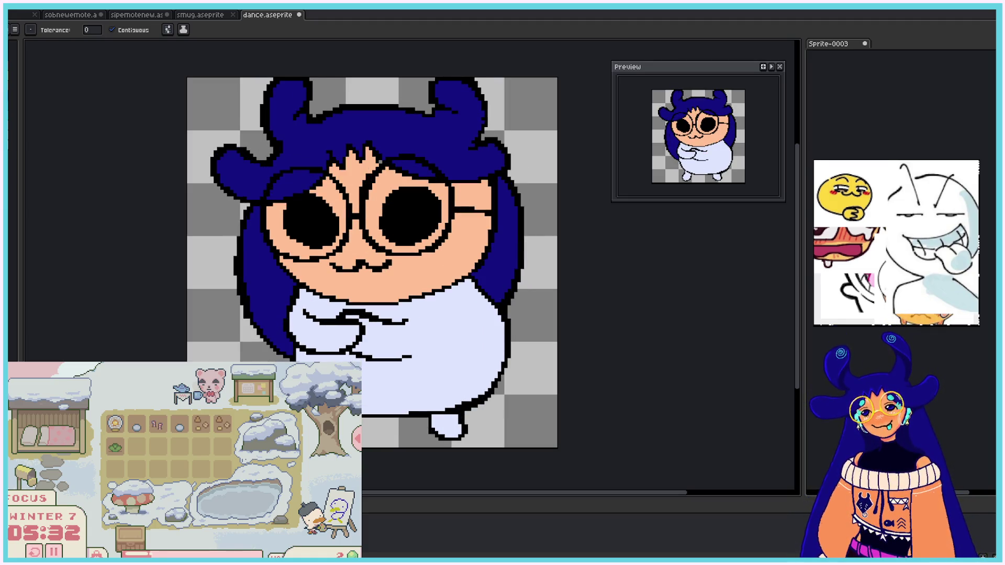
key(Right)
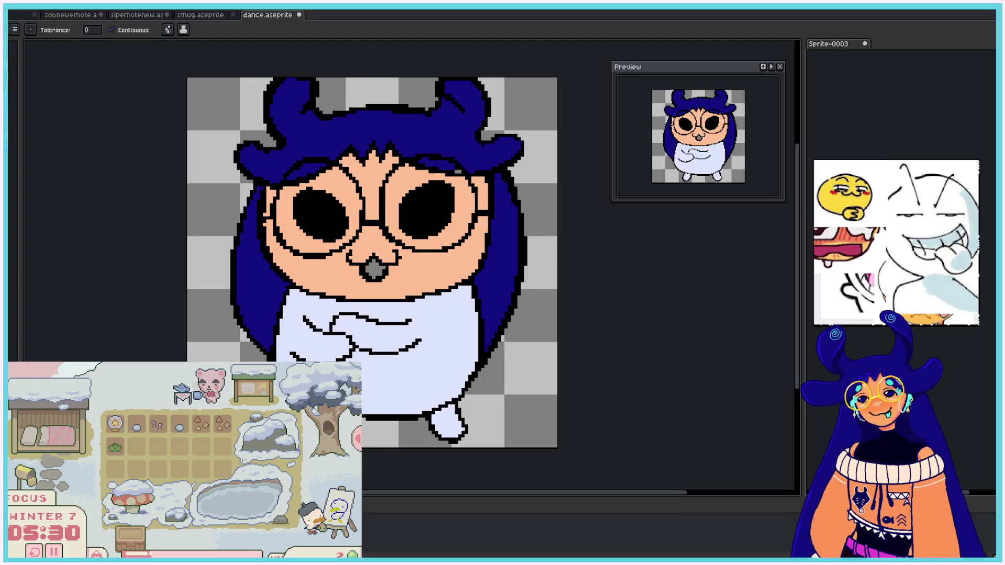
click(370, 271)
key(Right)
click(369, 258)
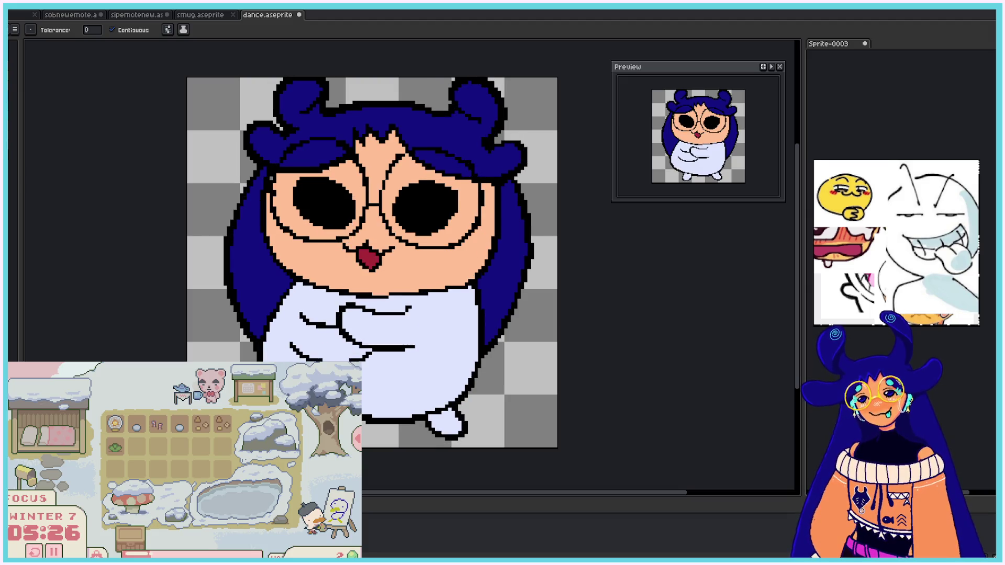
key(Right)
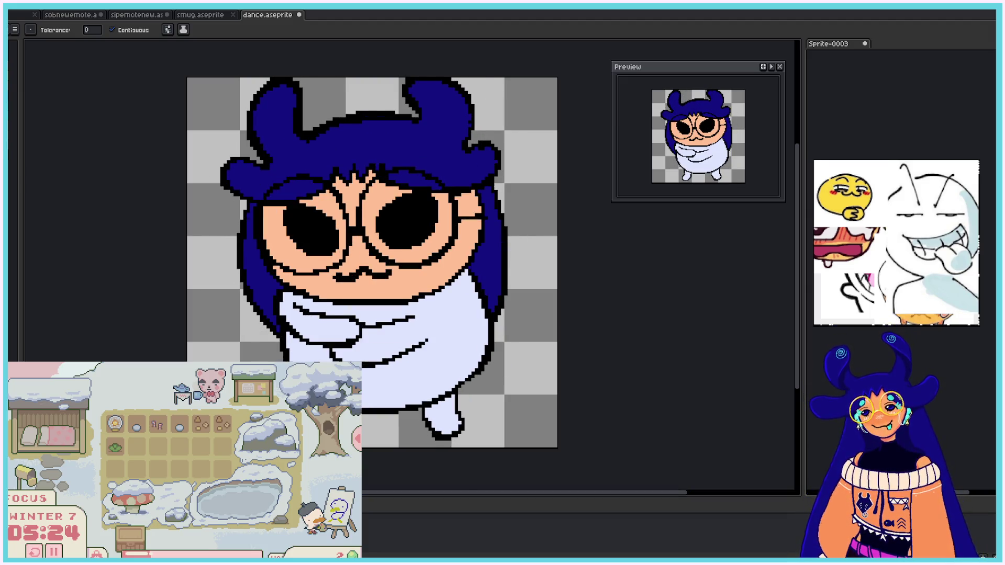
key(Return)
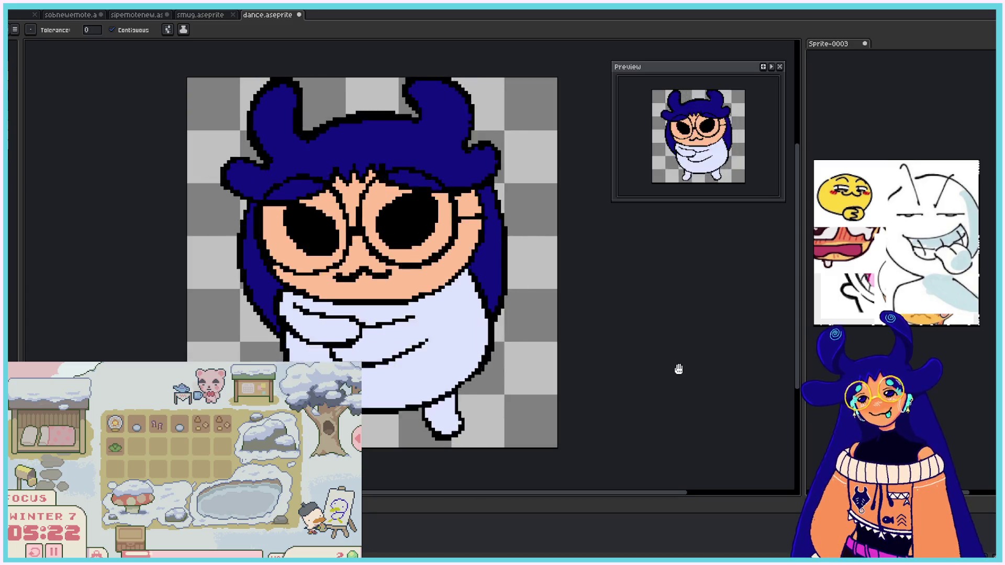
scroll(678, 370, down, 1)
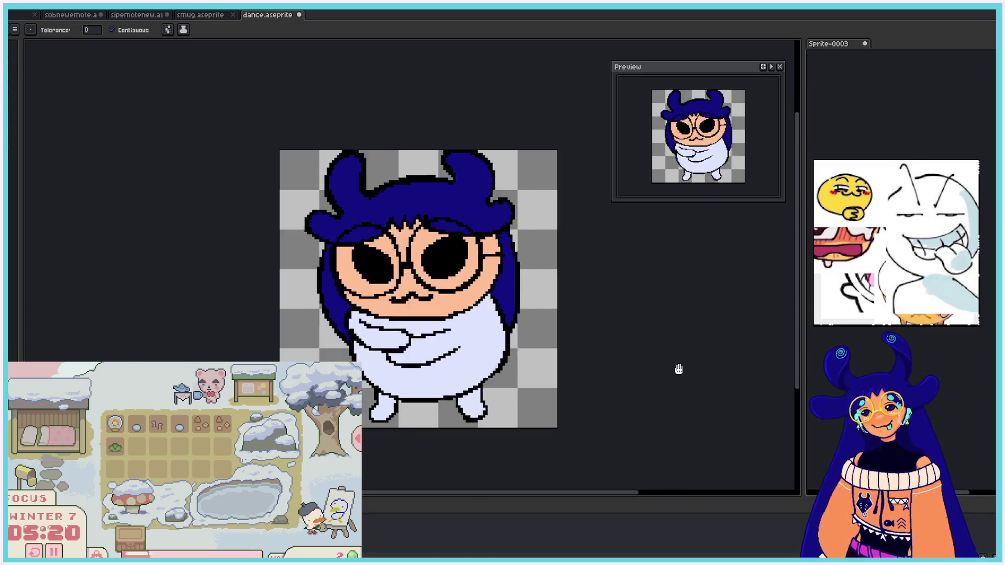
scroll(678, 369, down, 1)
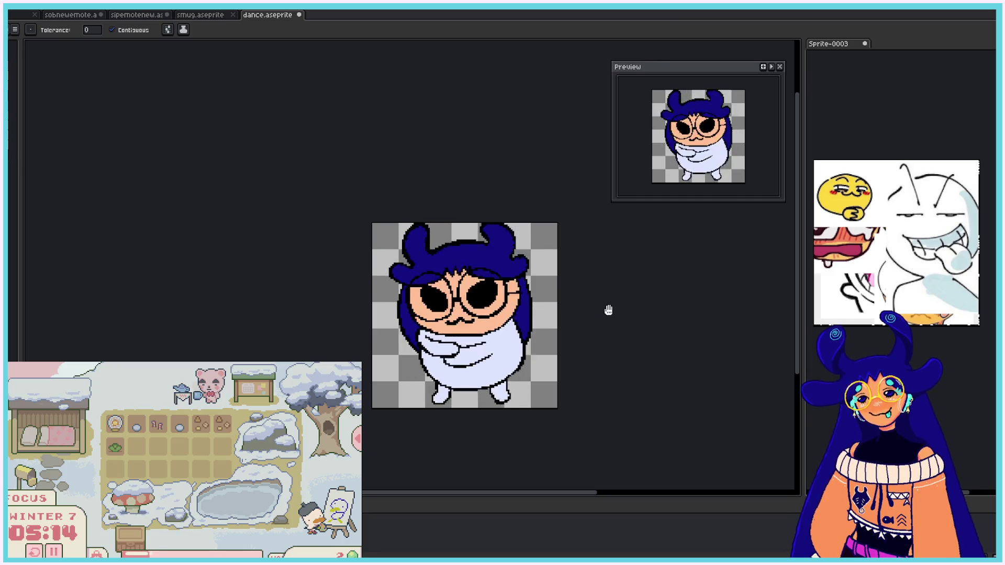
scroll(599, 321, up, 1)
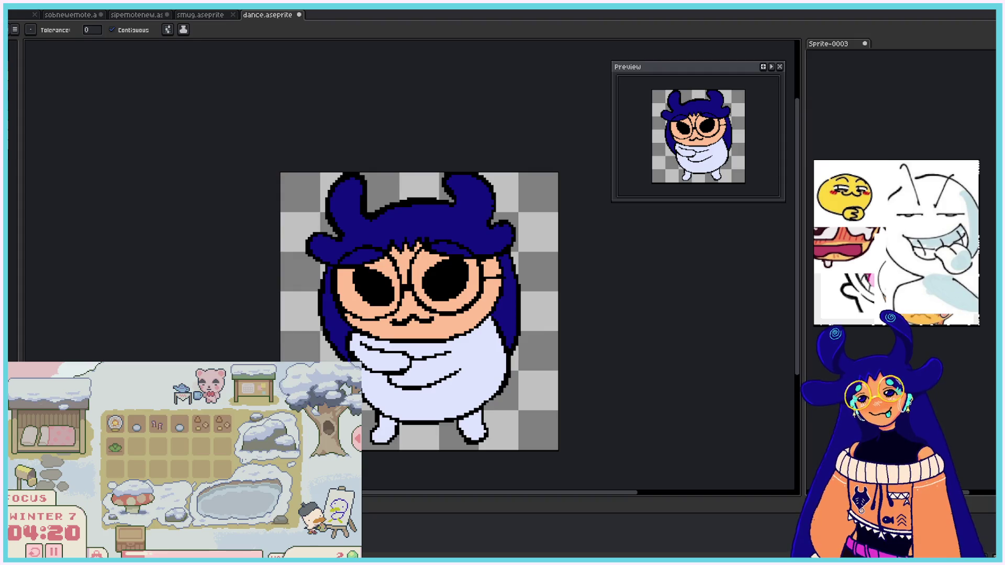
scroll(400, 303, up, 4)
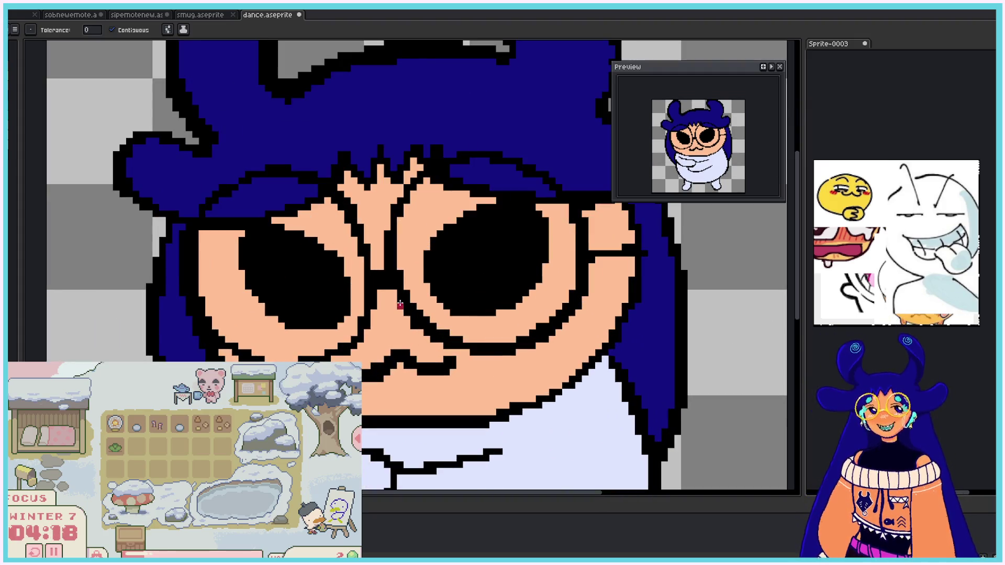
Step: Pick cyan and test-fill the upper hair, then undo the fill
scroll(399, 303, down, 1)
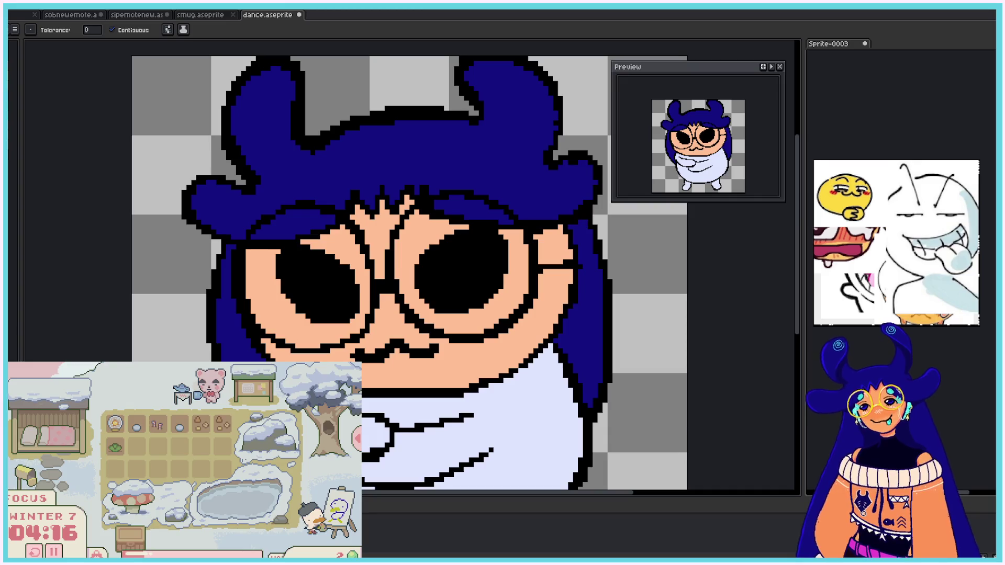
drag(796, 281, 792, 253)
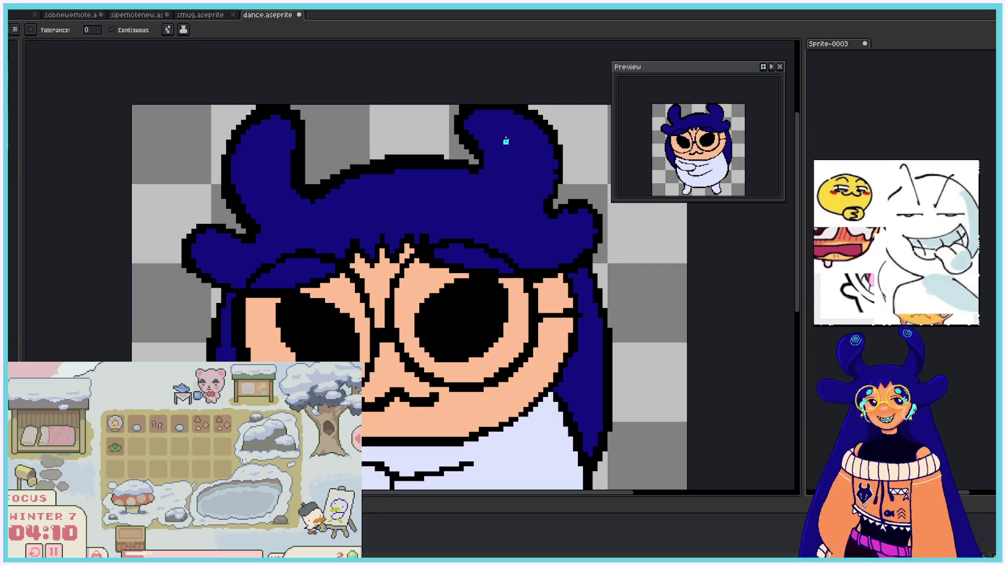
click(497, 137)
key(ctrl+z)
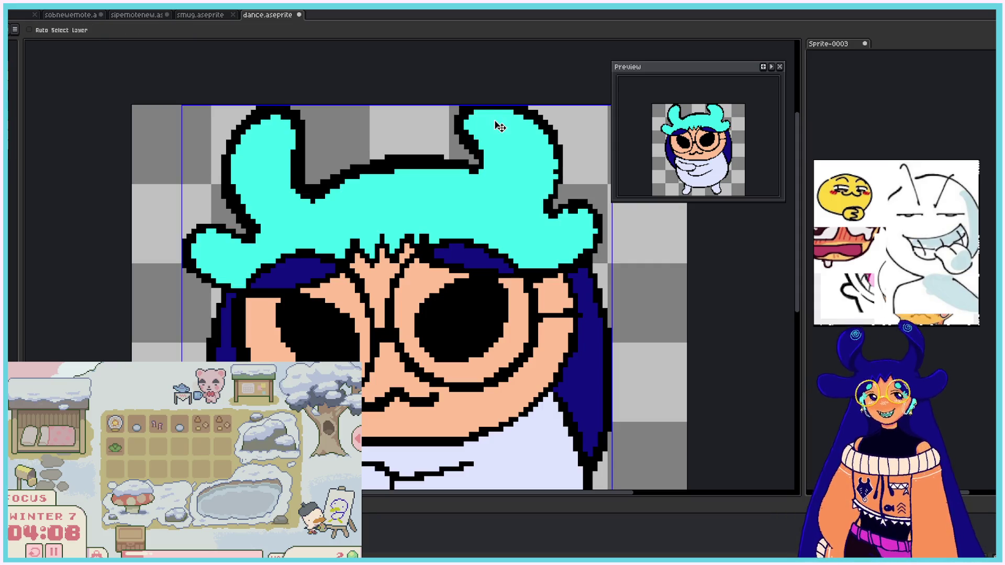
Step: Pencil cyan spiral attempts on the right horn, undoing them, then draw a spiral on the left horn
key(b)
mouse_move(514, 140)
mouse_down()
mouse_move(514, 127)
mouse_move(521, 152)
mouse_up()
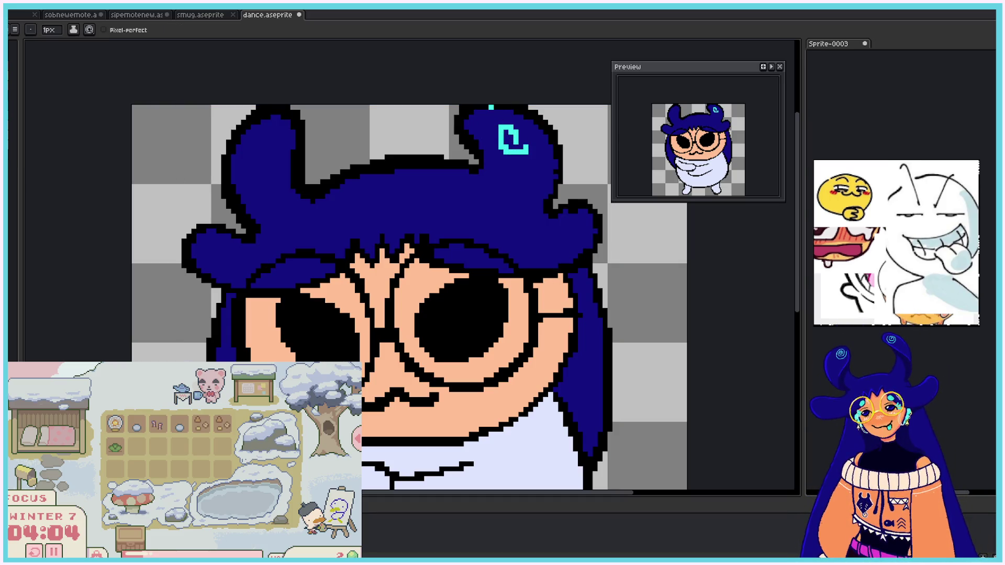
key(ctrl+z)
key(v)
key(b)
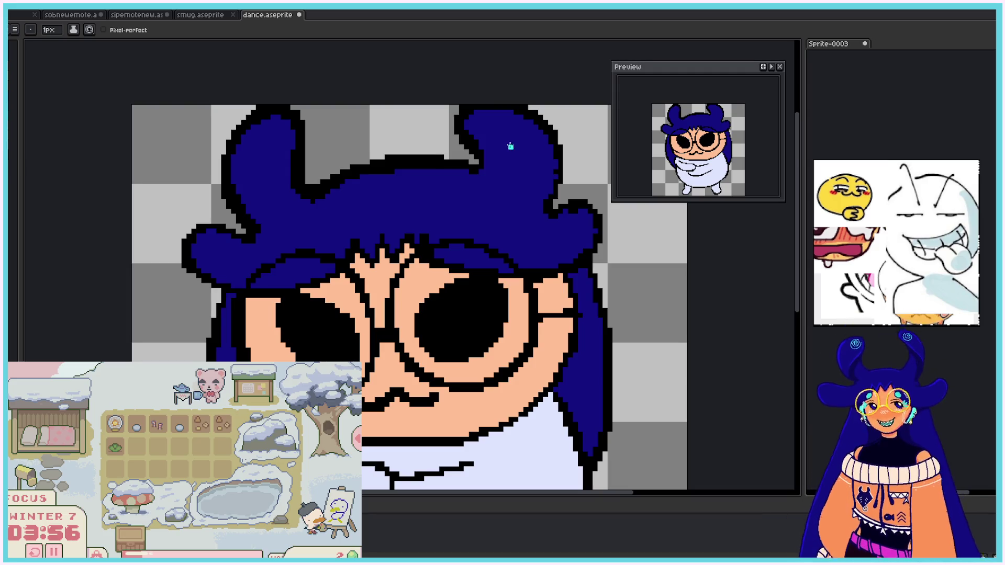
mouse_move(515, 125)
mouse_down()
mouse_move(510, 160)
mouse_move(521, 135)
mouse_move(508, 138)
mouse_move(510, 148)
mouse_move(521, 123)
mouse_move(500, 138)
mouse_move(489, 118)
mouse_move(523, 150)
mouse_move(484, 126)
mouse_move(512, 137)
mouse_up()
key(ctrl+z)
key(v)
key(ctrl+z)
key(ctrl+z)
key(ctrl+z)
key(ctrl+z)
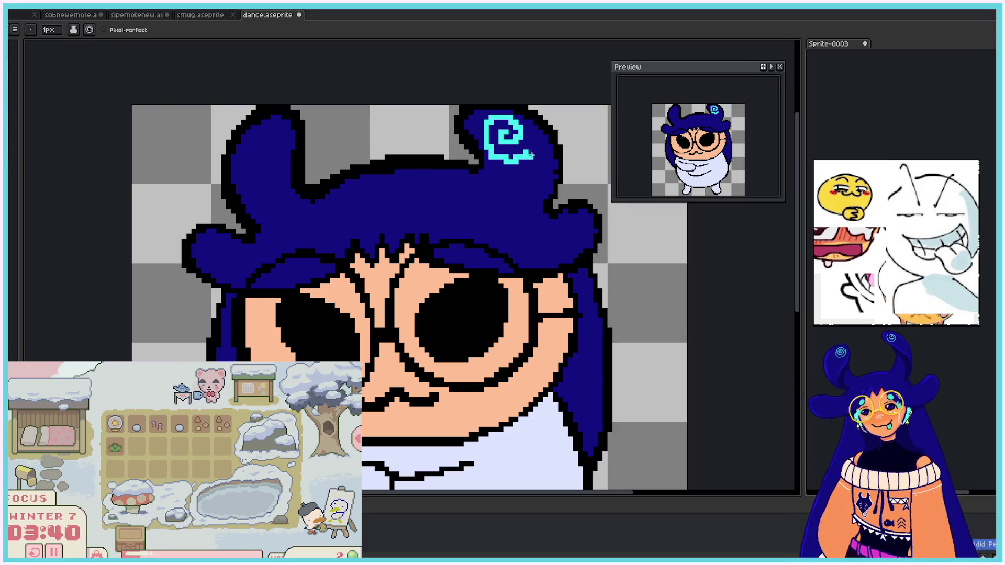
mouse_move(267, 149)
mouse_down()
mouse_move(272, 137)
mouse_move(283, 157)
mouse_move(251, 170)
mouse_move(275, 161)
mouse_up()
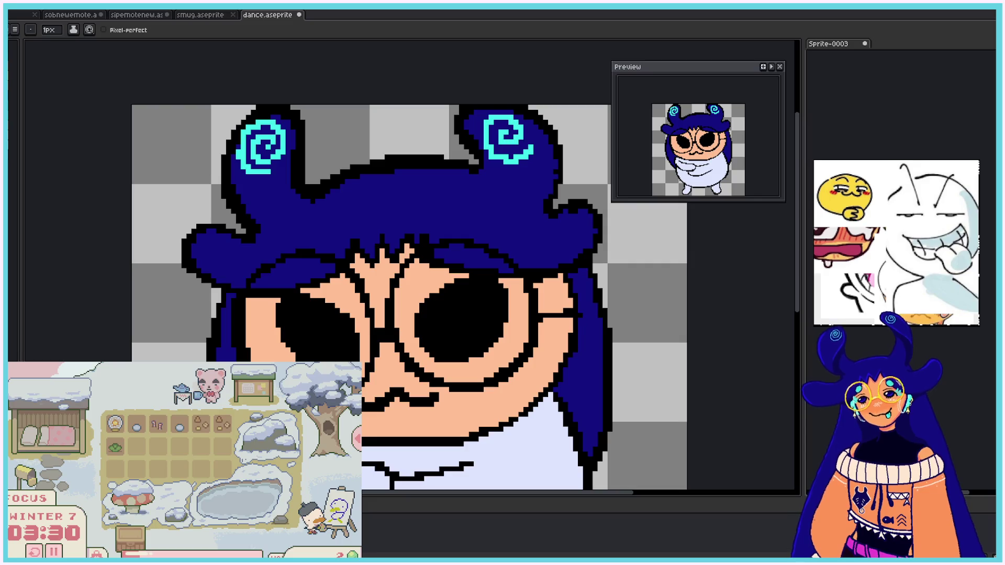
Step: Paint cyan highlights above both lenses, covering the black dashes
drag(431, 261, 446, 260)
key(ctrl+z)
click(435, 267)
drag(308, 272, 331, 284)
click(303, 267)
click(332, 270)
click(303, 281)
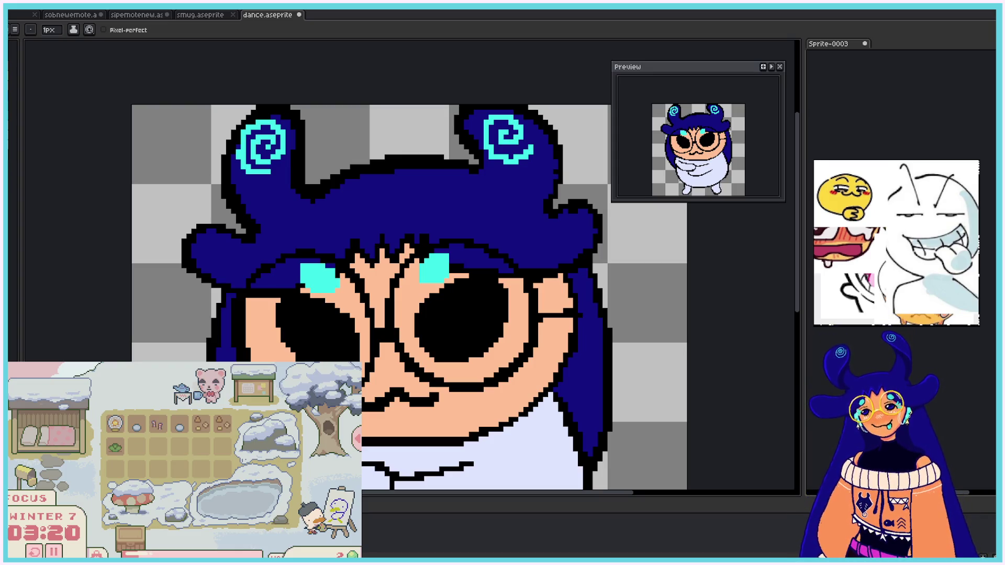
Step: Replace a lavender horn stroke with a white outline along the hair's left edge
mouse_move(243, 230)
mouse_down()
mouse_move(217, 187)
mouse_move(224, 140)
mouse_move(251, 112)
mouse_up()
key(ctrl+z)
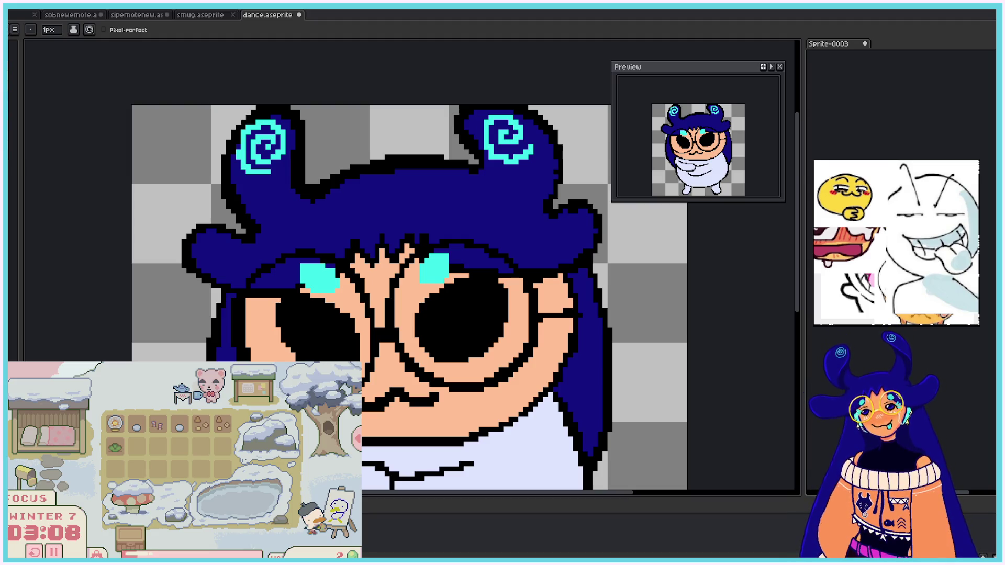
mouse_move(244, 231)
mouse_down()
mouse_move(216, 189)
mouse_move(217, 159)
mouse_up()
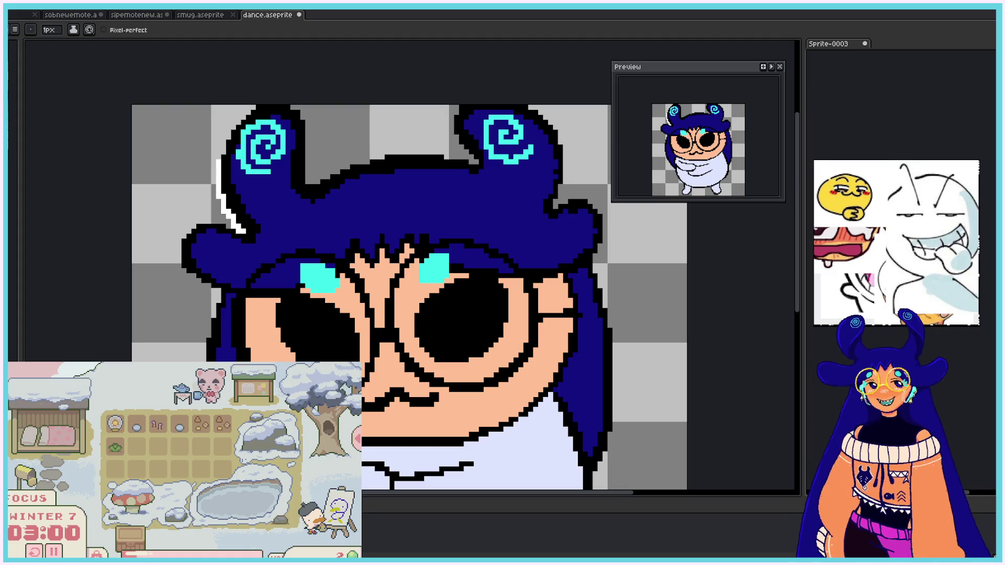
Step: Outline the hair's upper-left edge, left horn, hair top and right horn in white
click(214, 177)
click(218, 148)
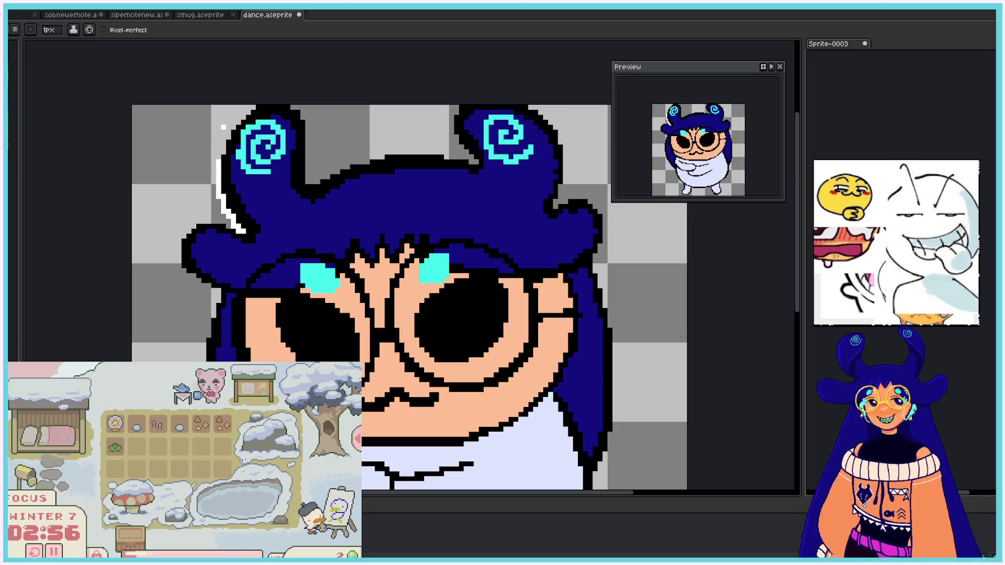
mouse_move(218, 157)
mouse_down()
mouse_move(254, 105)
mouse_move(311, 132)
mouse_up()
mouse_move(261, 102)
mouse_down()
mouse_move(309, 118)
mouse_move(308, 177)
mouse_up()
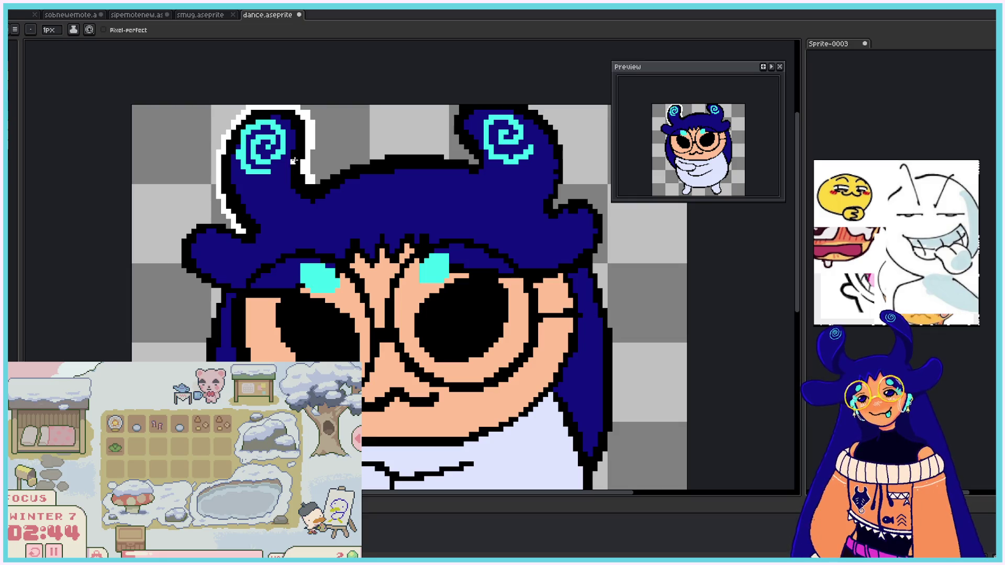
mouse_move(310, 178)
mouse_down()
mouse_move(376, 154)
mouse_move(473, 161)
mouse_move(461, 150)
mouse_move(454, 107)
mouse_move(465, 150)
mouse_up()
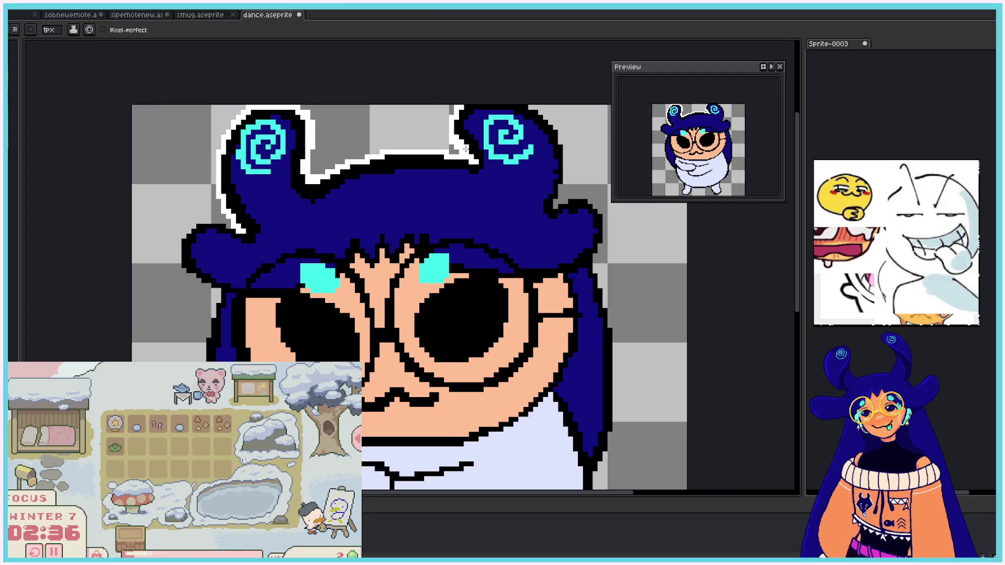
mouse_move(525, 105)
mouse_down()
mouse_move(564, 137)
mouse_move(561, 203)
mouse_move(591, 197)
mouse_move(604, 212)
mouse_move(599, 275)
mouse_move(615, 319)
mouse_up()
Step: Trace and thicken the white outline down both sides of the hair and head
scroll(796, 272, down, 3)
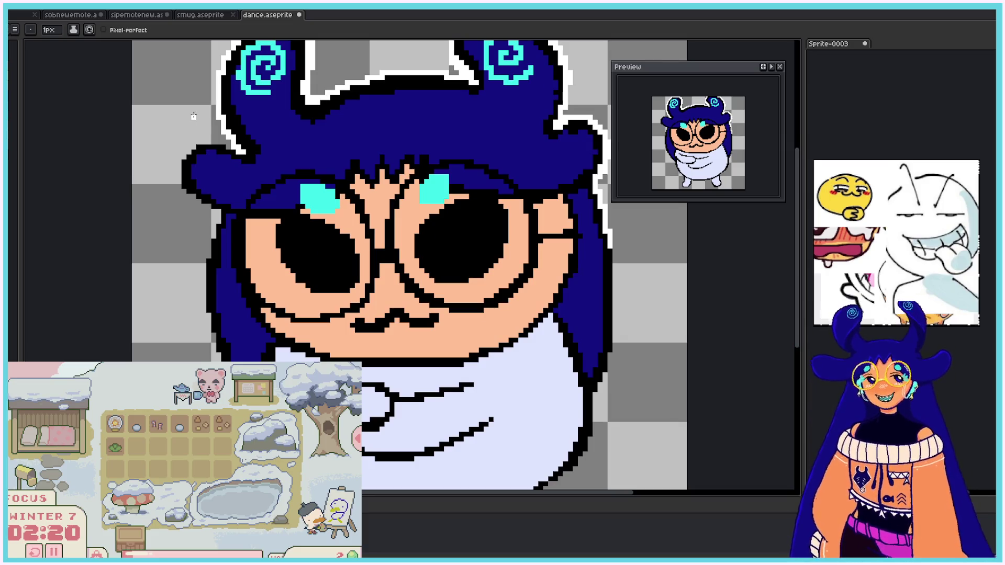
mouse_move(230, 145)
mouse_down()
mouse_move(199, 145)
mouse_move(182, 160)
mouse_move(189, 199)
mouse_move(217, 223)
mouse_up()
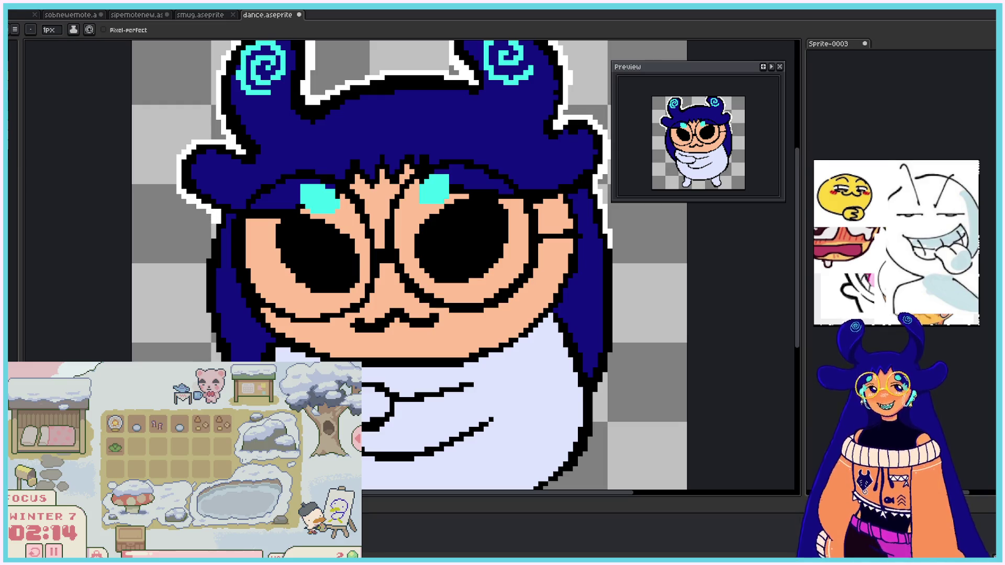
drag(174, 181, 194, 145)
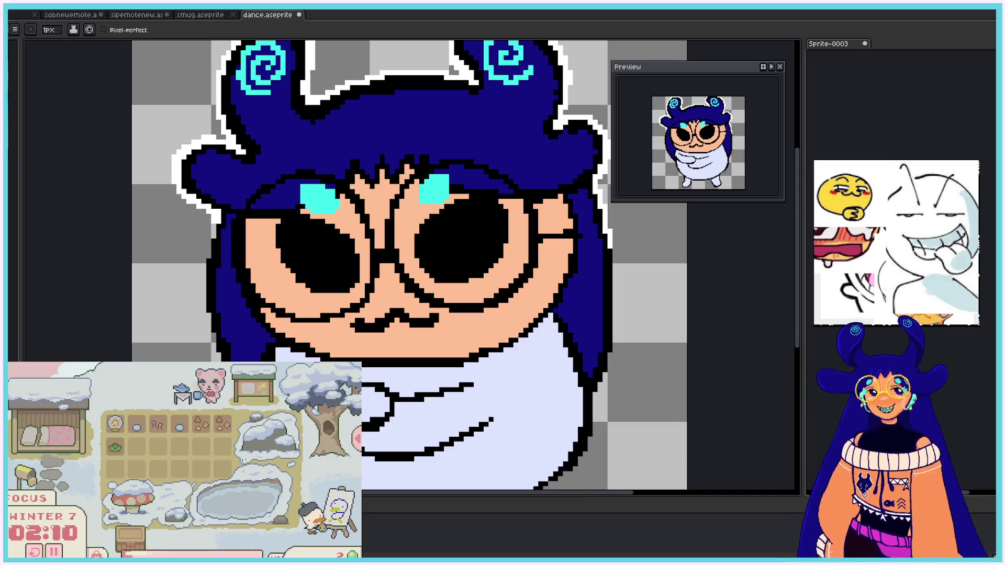
drag(609, 246, 619, 337)
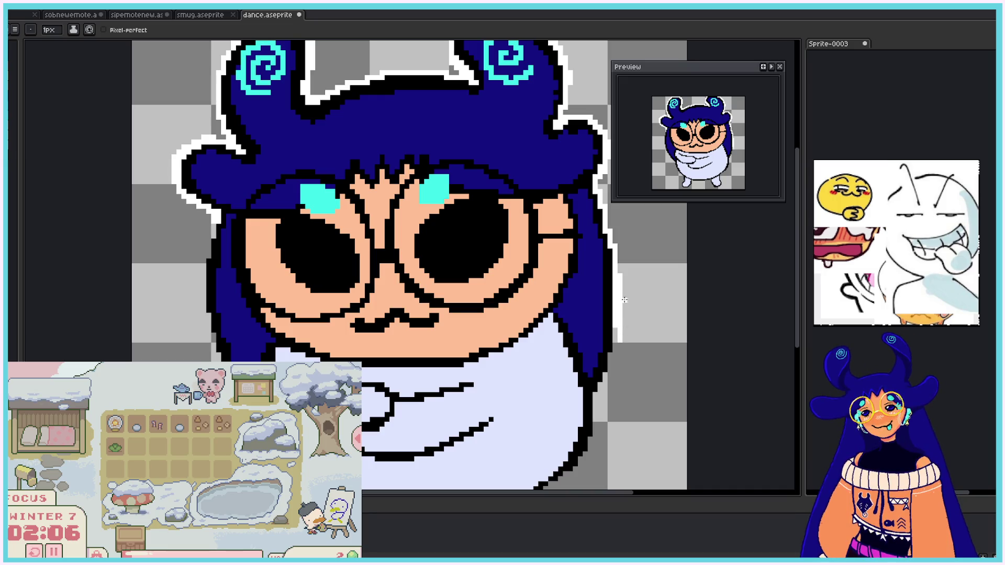
key(e)
key(b)
drag(615, 330, 615, 360)
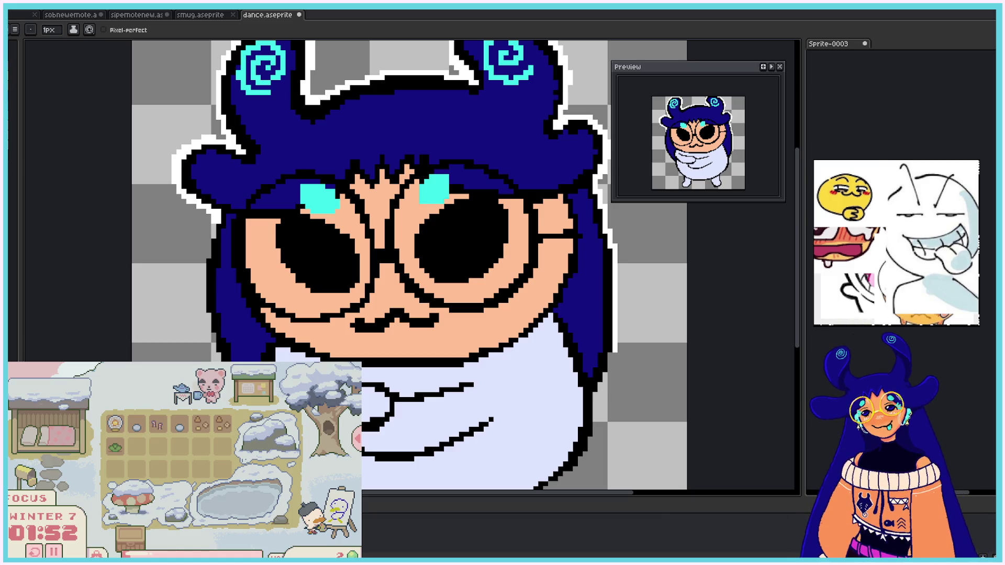
drag(611, 353, 596, 422)
drag(798, 301, 799, 357)
mouse_move(213, 111)
mouse_down()
mouse_move(205, 194)
mouse_move(213, 233)
mouse_move(287, 360)
mouse_up()
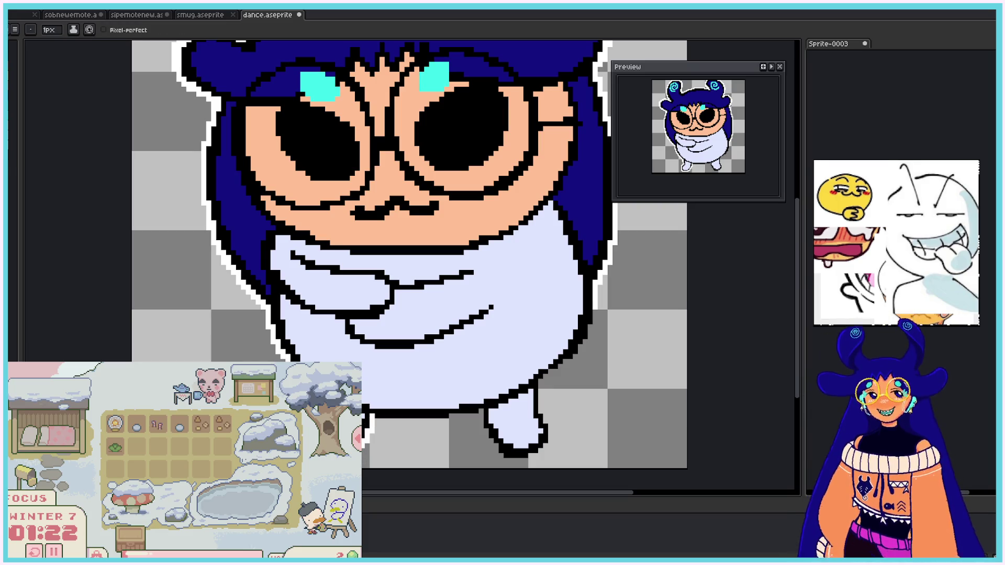
Step: Draw a white line under the body's bottom edge to close the sticker outline
mouse_move(375, 420)
mouse_down()
mouse_move(481, 411)
mouse_move(498, 451)
mouse_move(536, 457)
mouse_move(550, 421)
mouse_move(539, 402)
mouse_move(589, 315)
mouse_up()
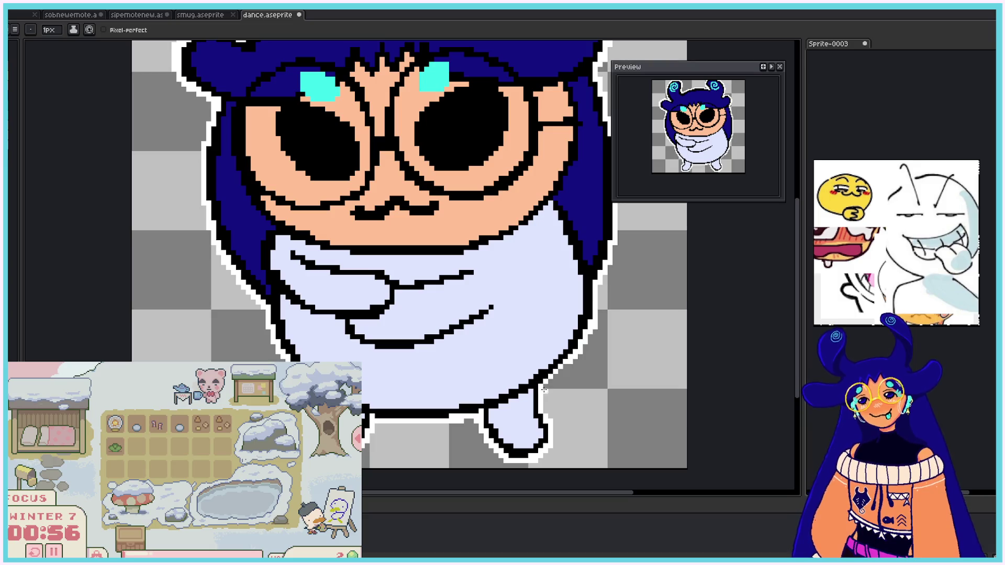
key(v)
key(b)
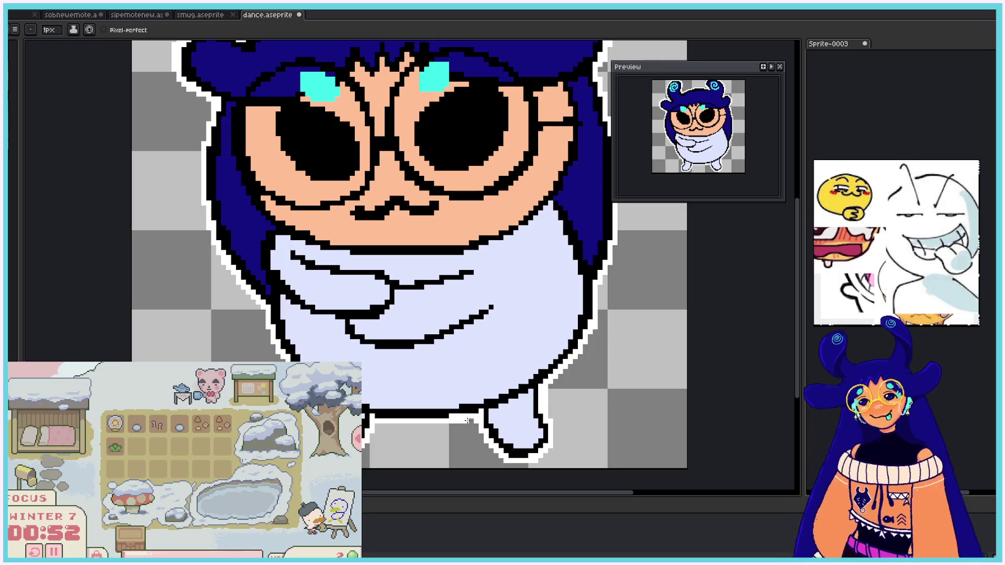
Step: Zoom to view the sprite and draw an orange stroke on the character's arm
scroll(525, 408, down, 4)
scroll(525, 408, up, 3)
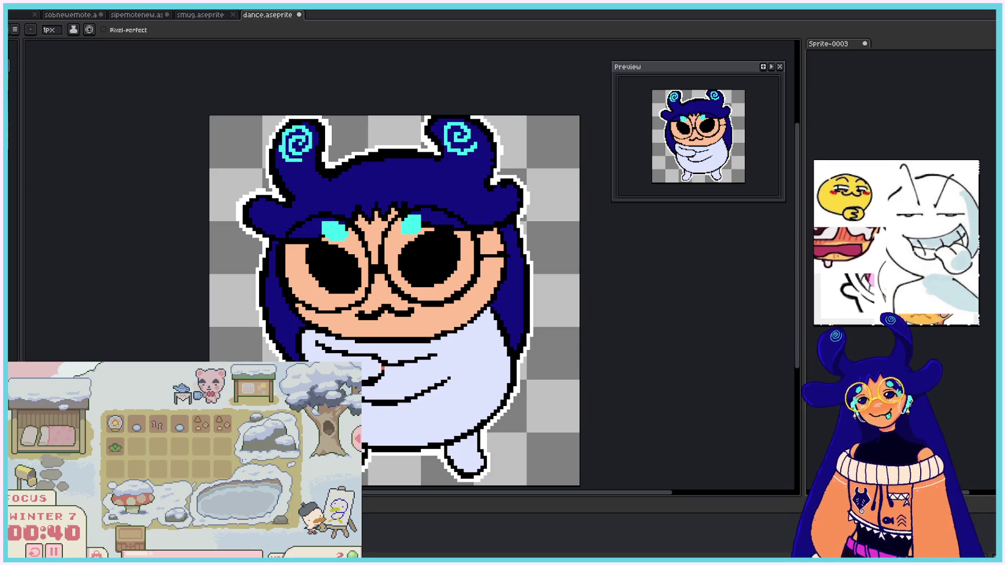
mouse_move(389, 366)
mouse_down()
mouse_move(398, 400)
mouse_move(396, 379)
mouse_move(401, 392)
mouse_move(409, 369)
mouse_move(404, 390)
mouse_move(406, 370)
mouse_move(419, 392)
mouse_move(442, 371)
mouse_move(421, 385)
mouse_move(416, 366)
mouse_up()
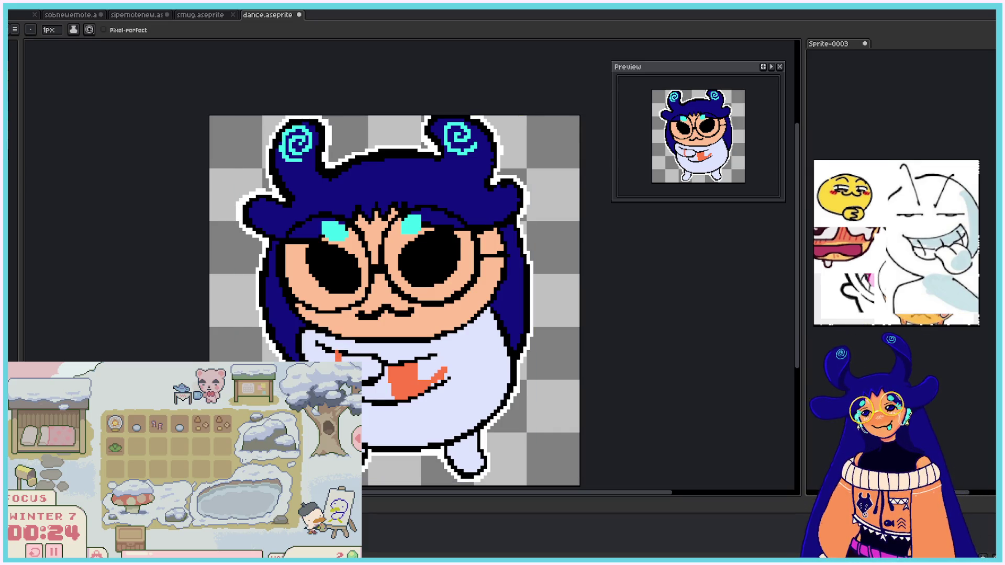
Step: Extend the orange patch across the character's sleeve with another pencil stroke
drag(436, 380, 450, 371)
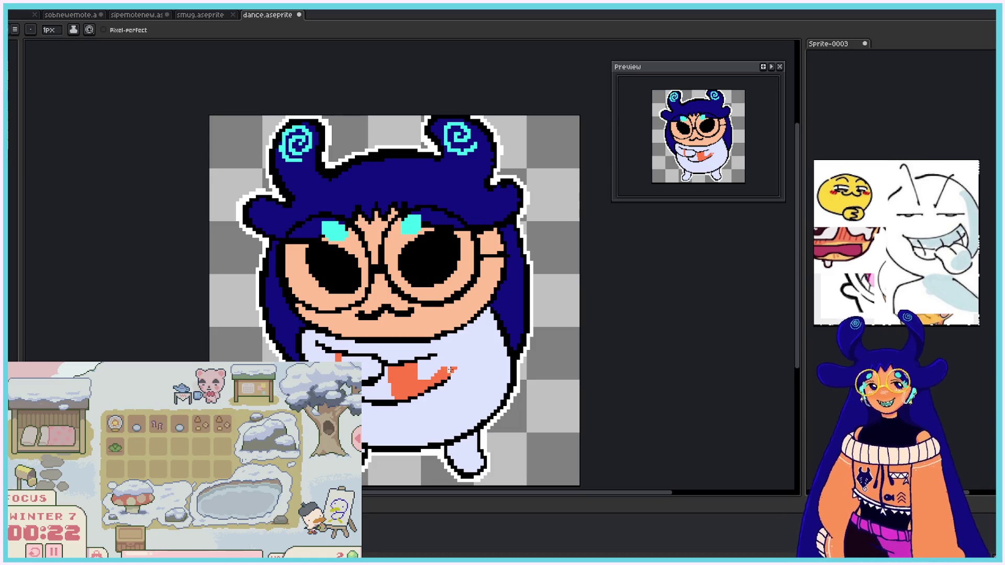
Step: Bucket-fill the white body and a leftover white patch with orange
key(g)
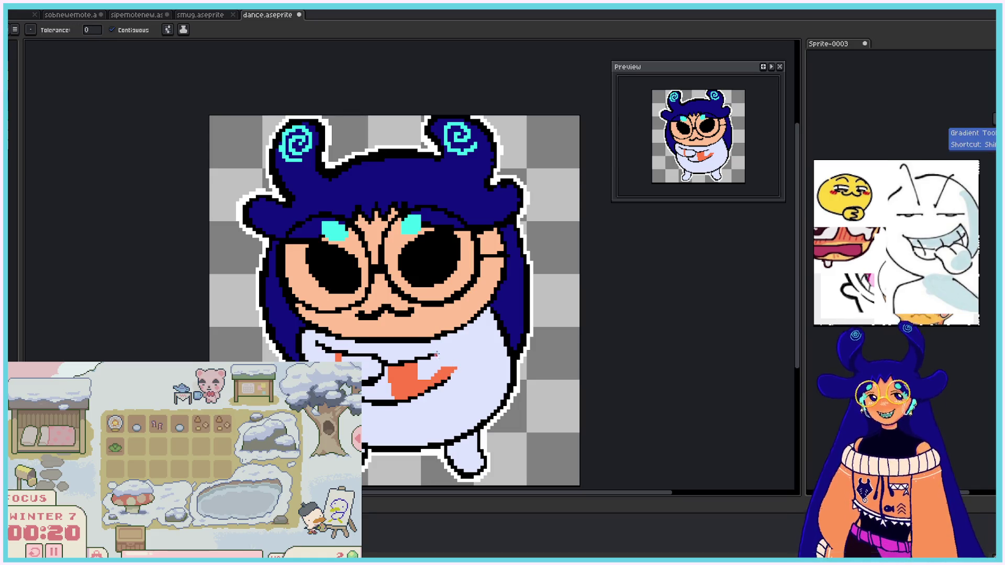
click(471, 377)
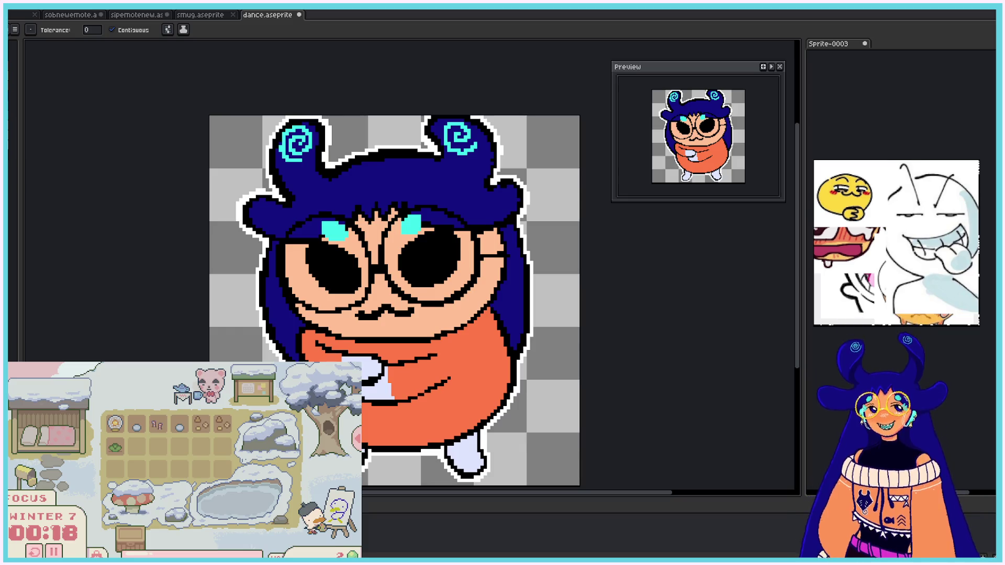
key(b)
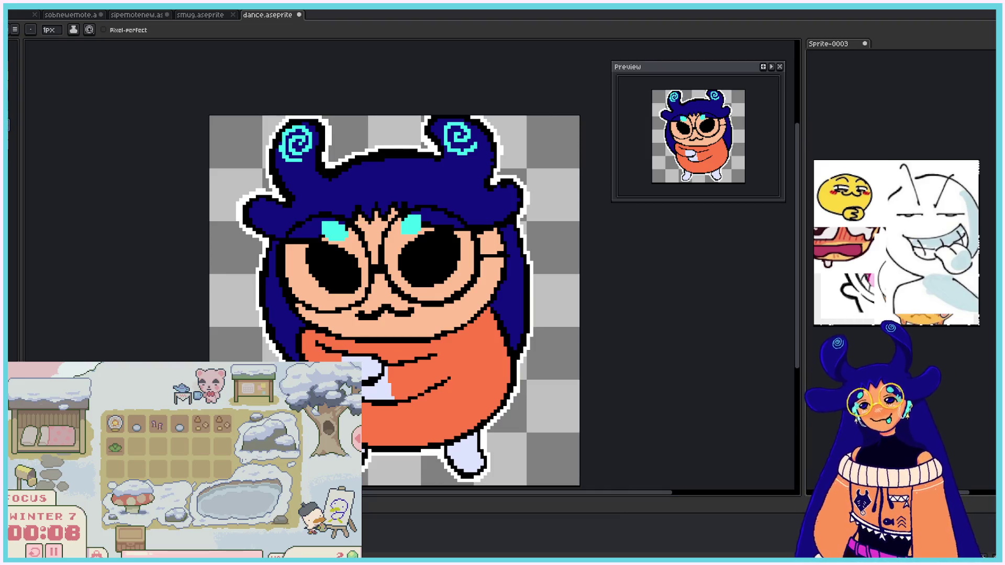
key(g)
click(376, 378)
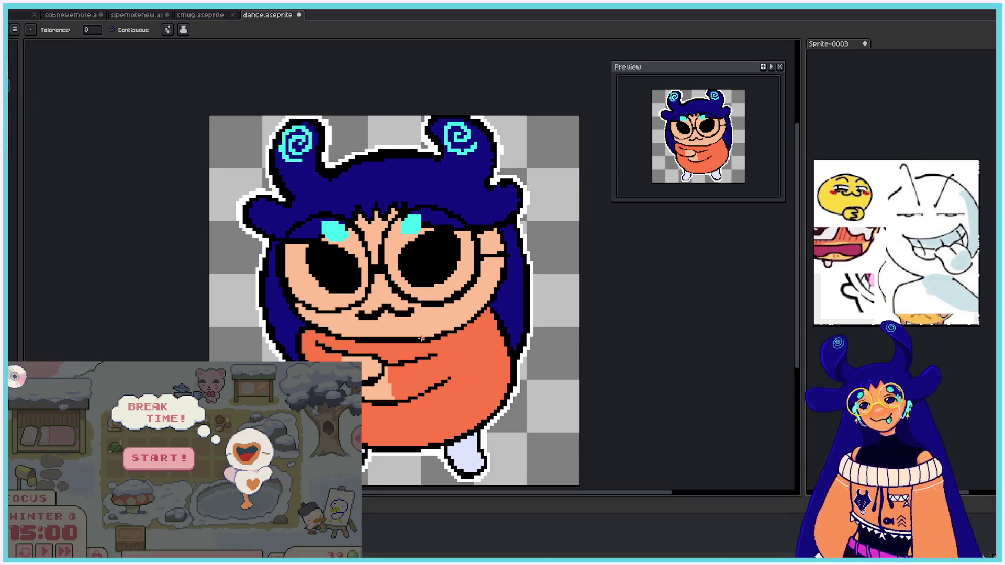
Step: Fill the pale foot orange and start a new focus session in the farm game
key(i)
key(b)
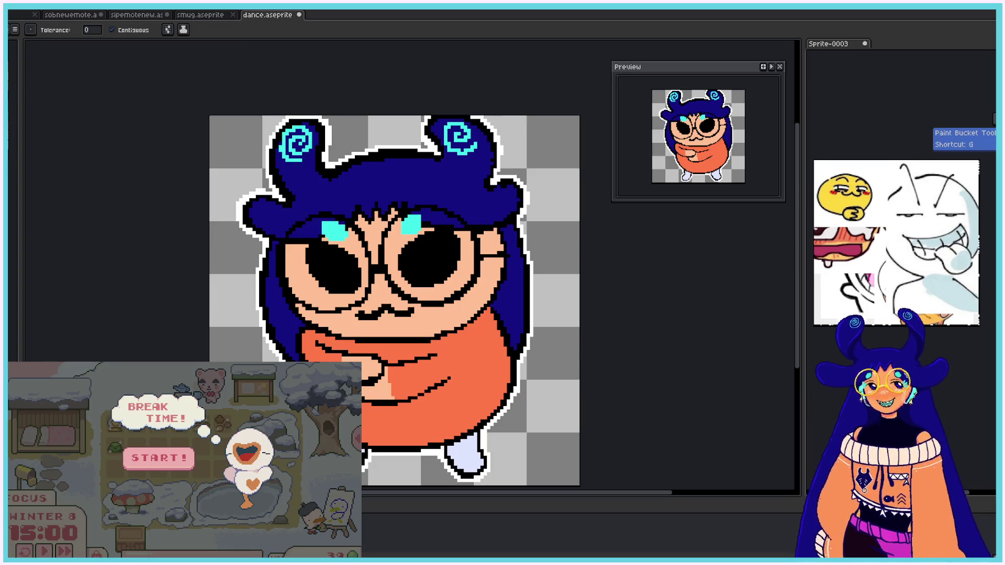
key(g)
click(464, 454)
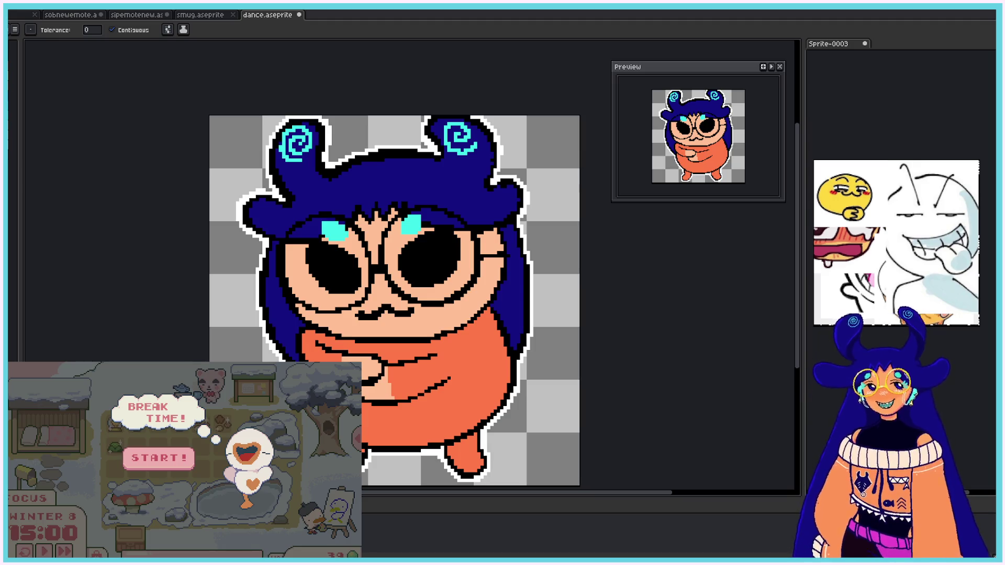
click(146, 464)
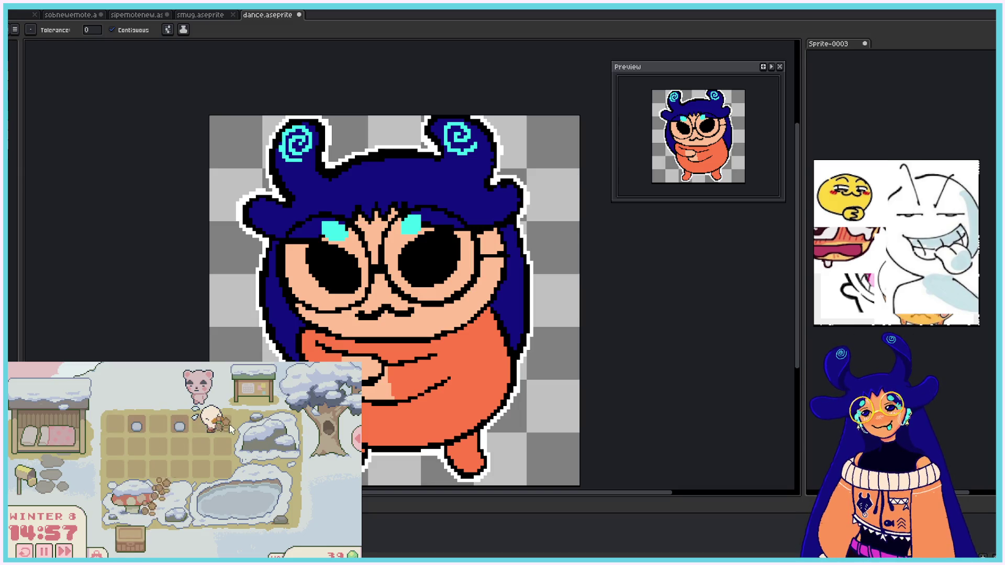
click(160, 400)
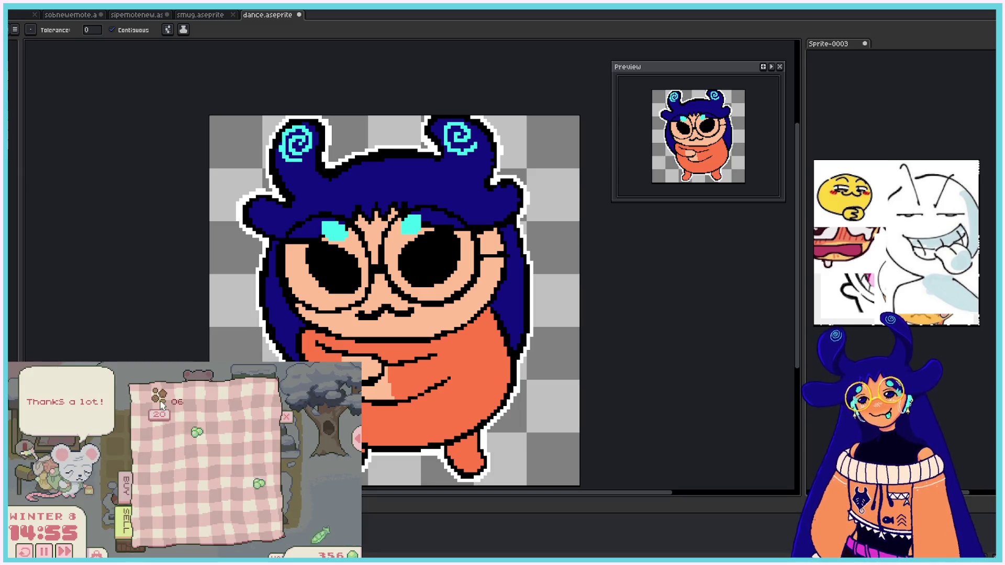
click(160, 402)
click(286, 417)
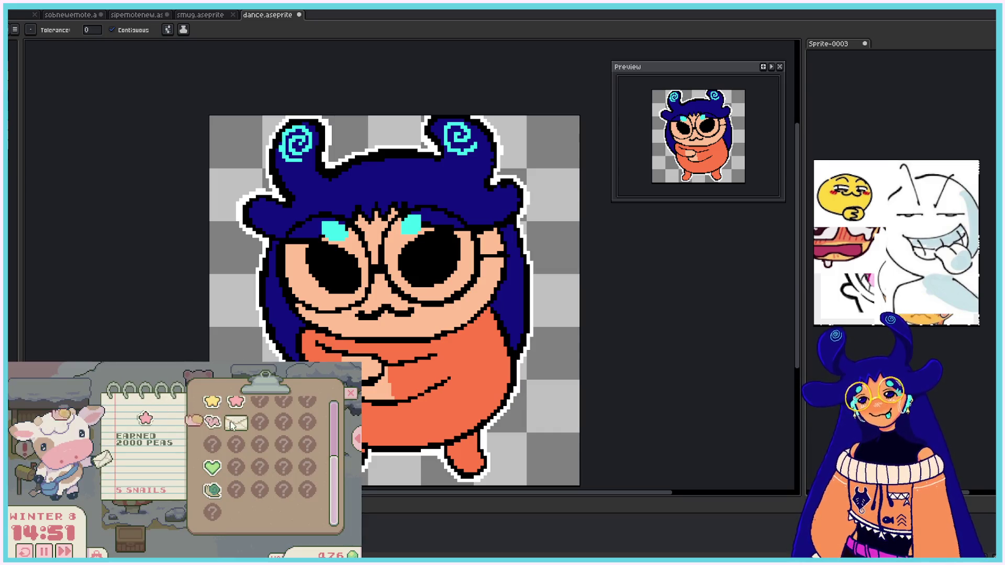
scroll(232, 424, up, 5)
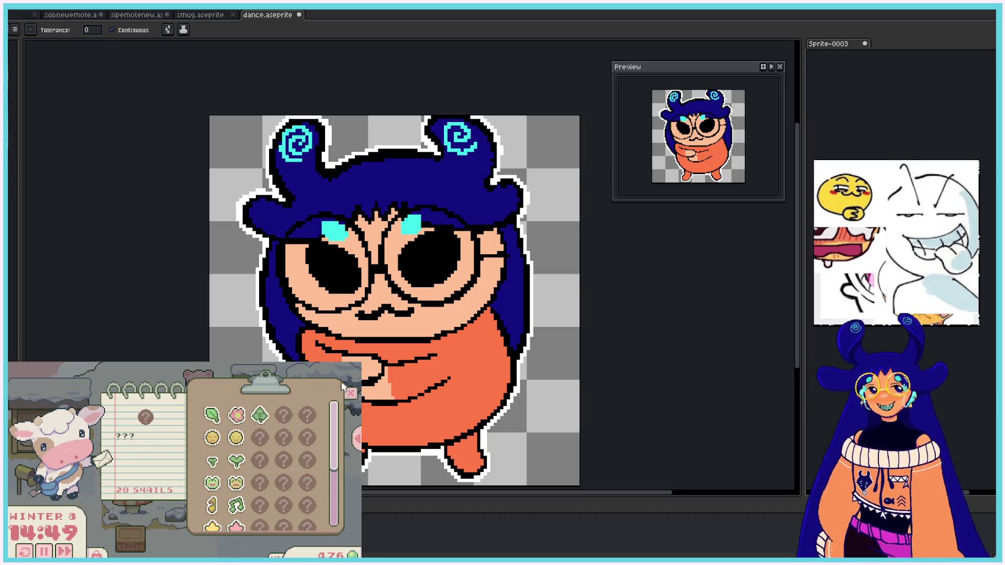
click(350, 392)
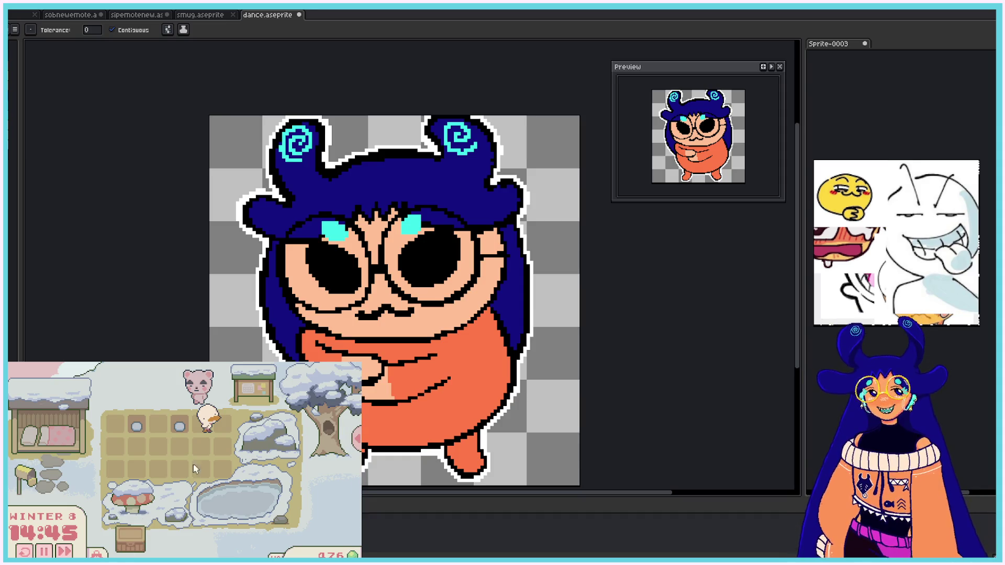
click(250, 390)
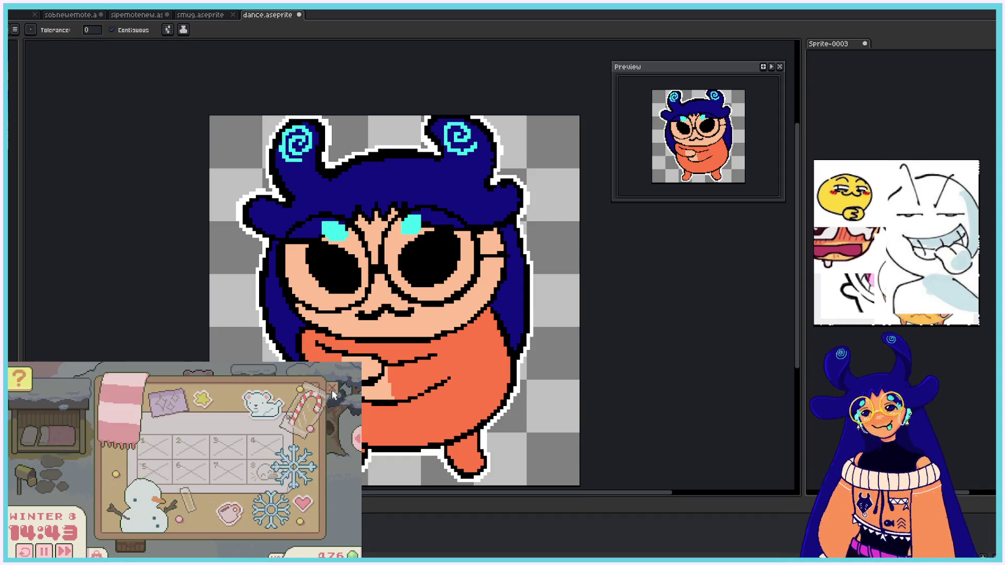
click(332, 393)
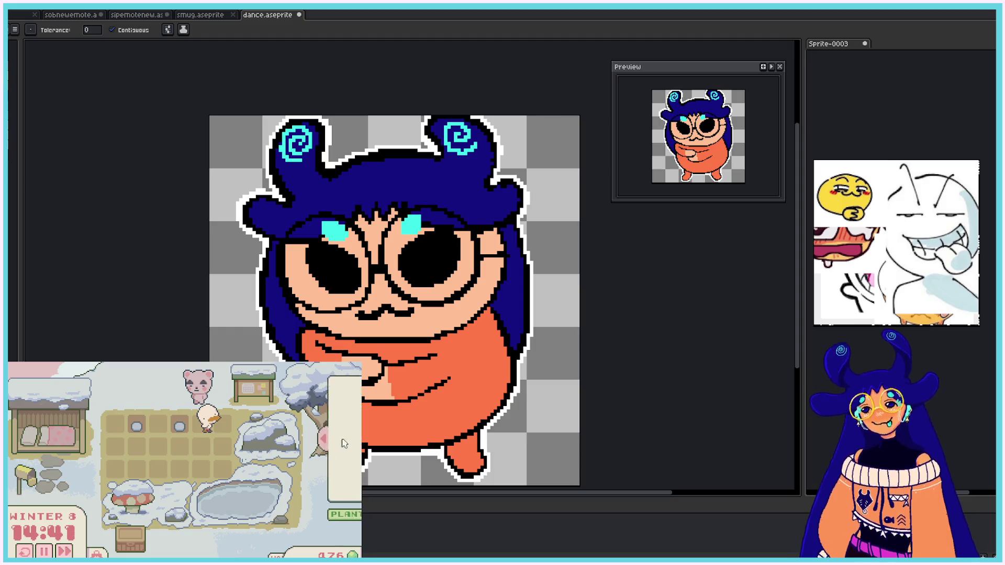
click(99, 554)
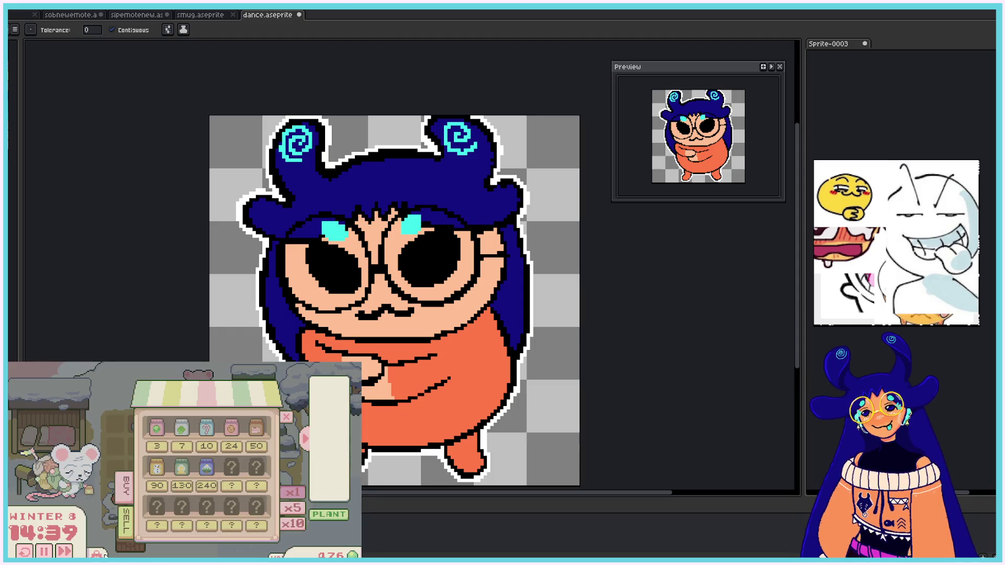
click(164, 435)
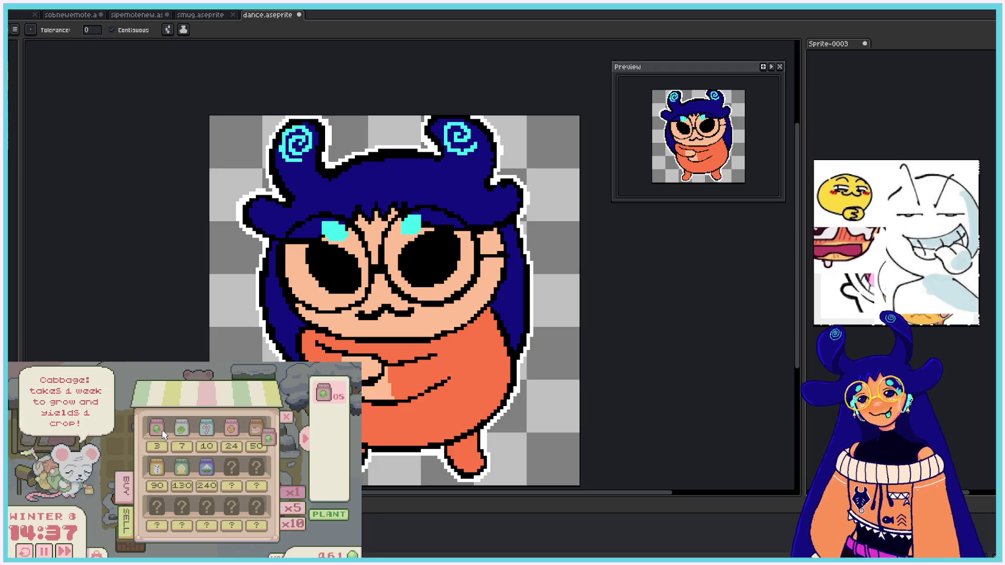
click(159, 429)
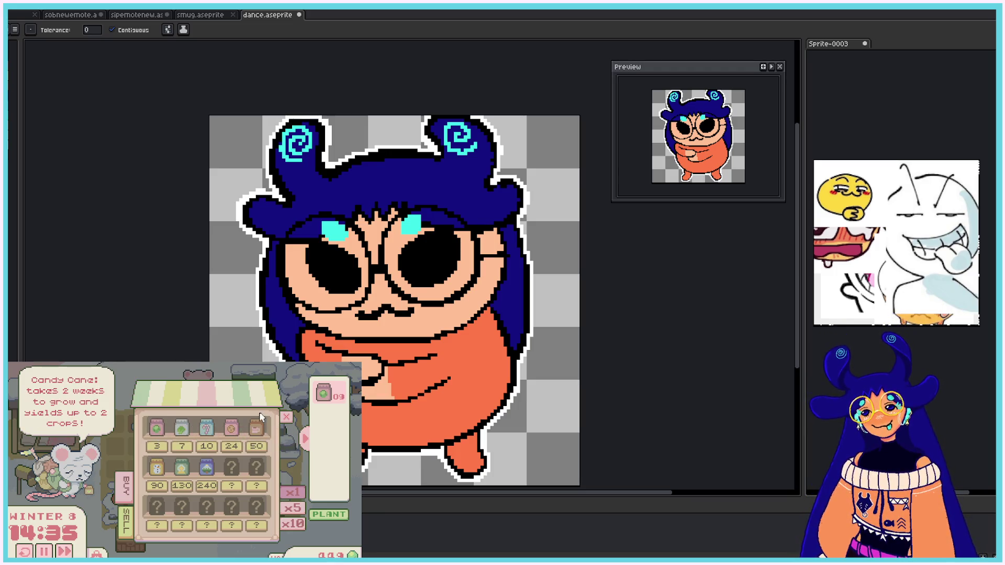
click(157, 428)
click(285, 417)
click(341, 515)
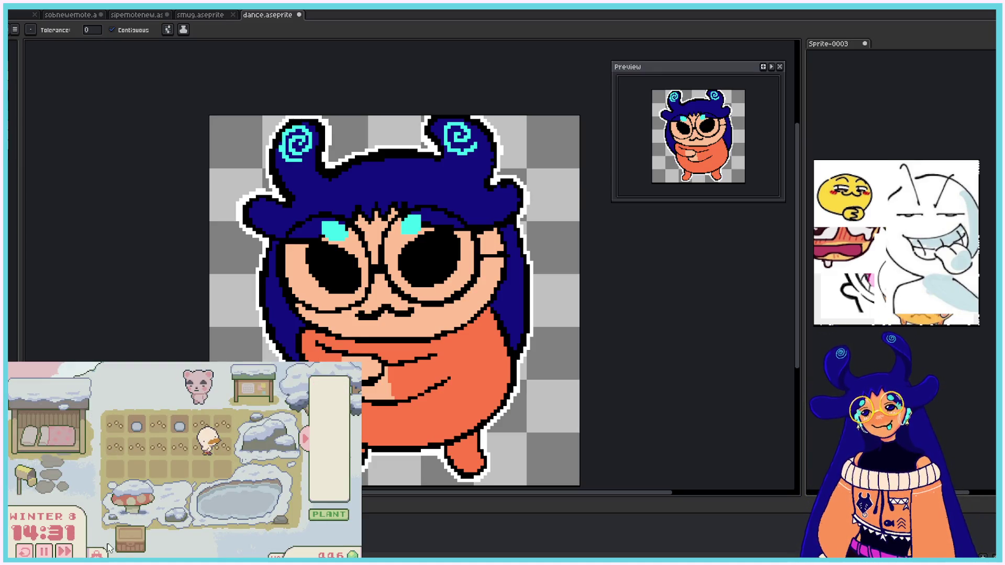
click(108, 548)
click(159, 434)
click(163, 445)
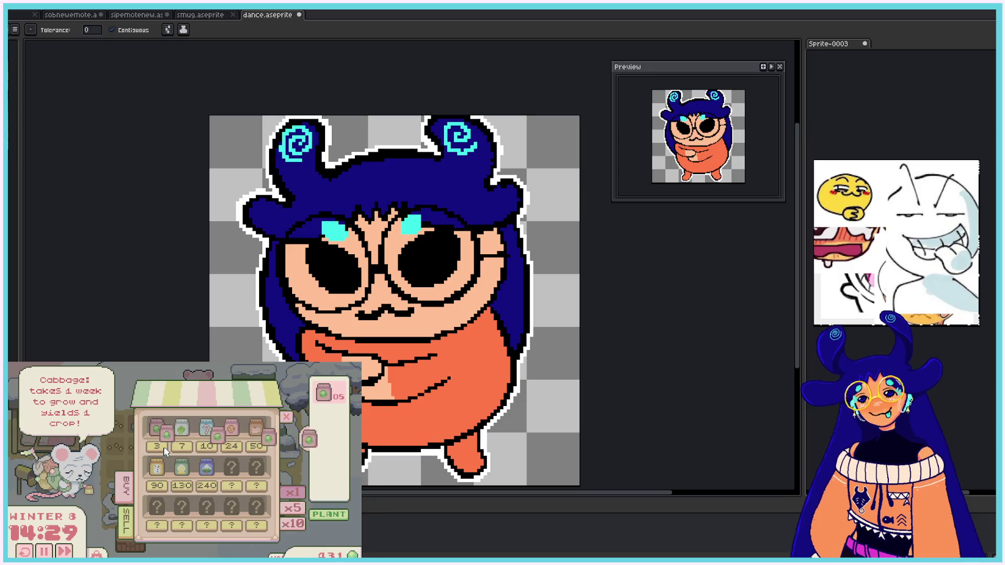
click(286, 417)
click(341, 515)
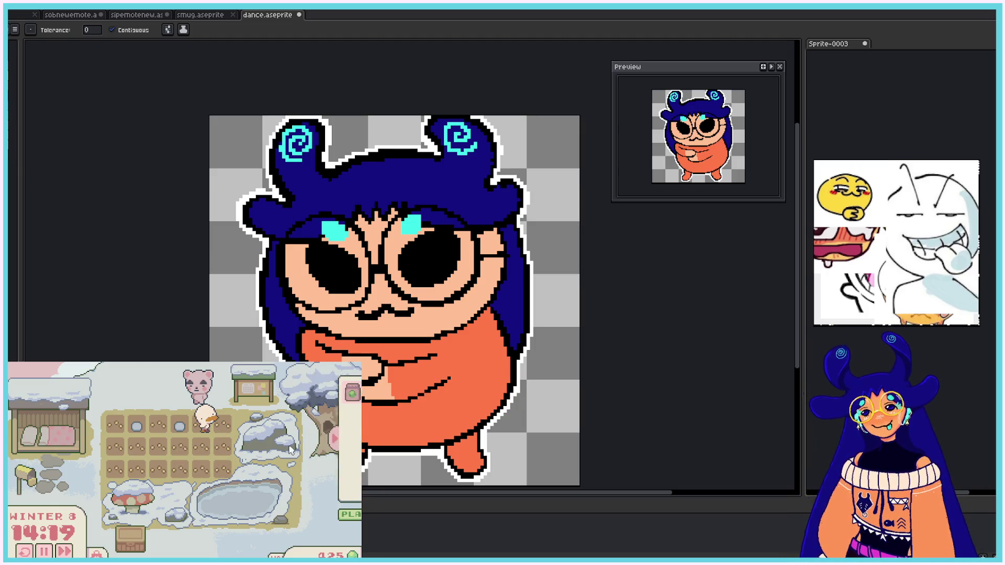
click(231, 510)
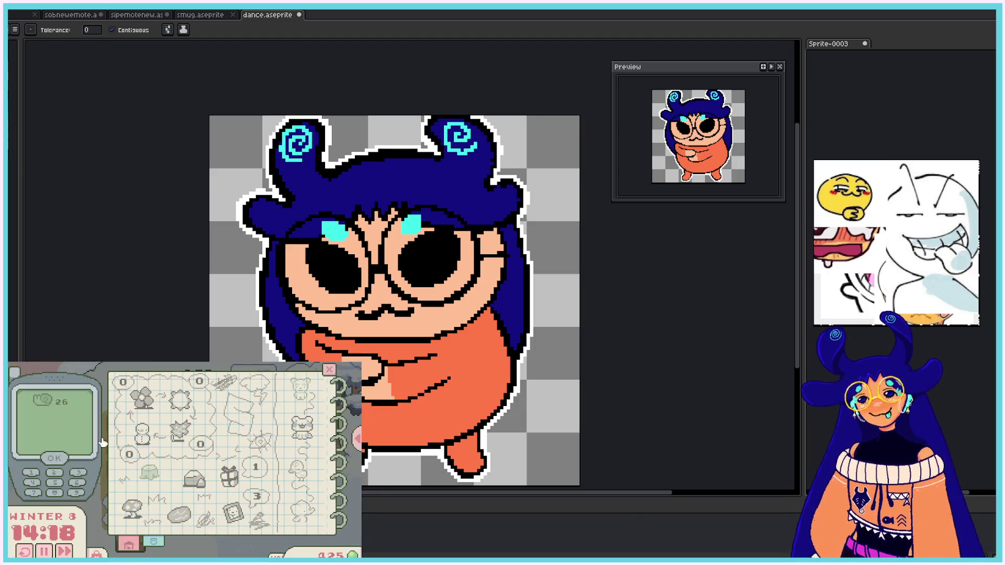
click(234, 512)
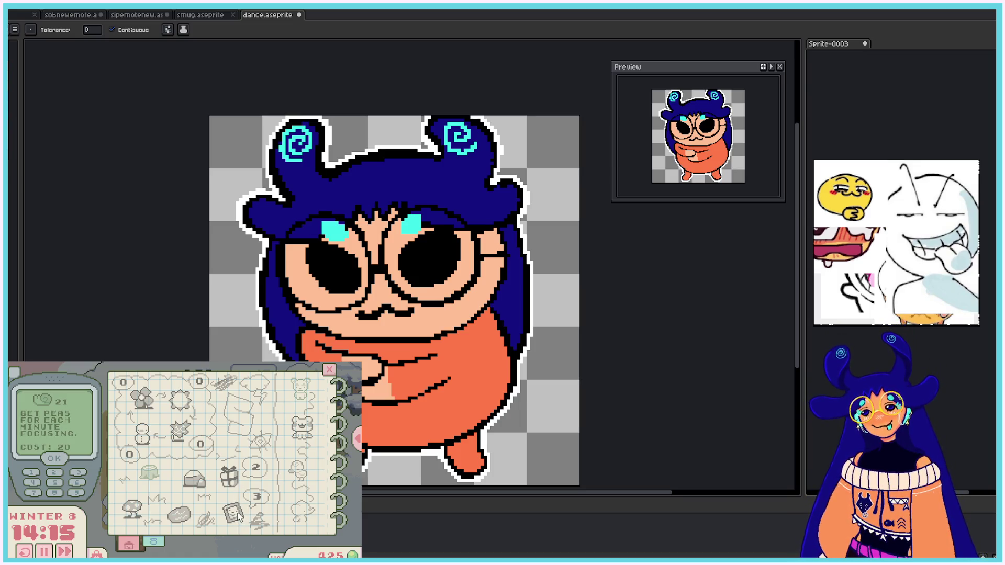
click(328, 370)
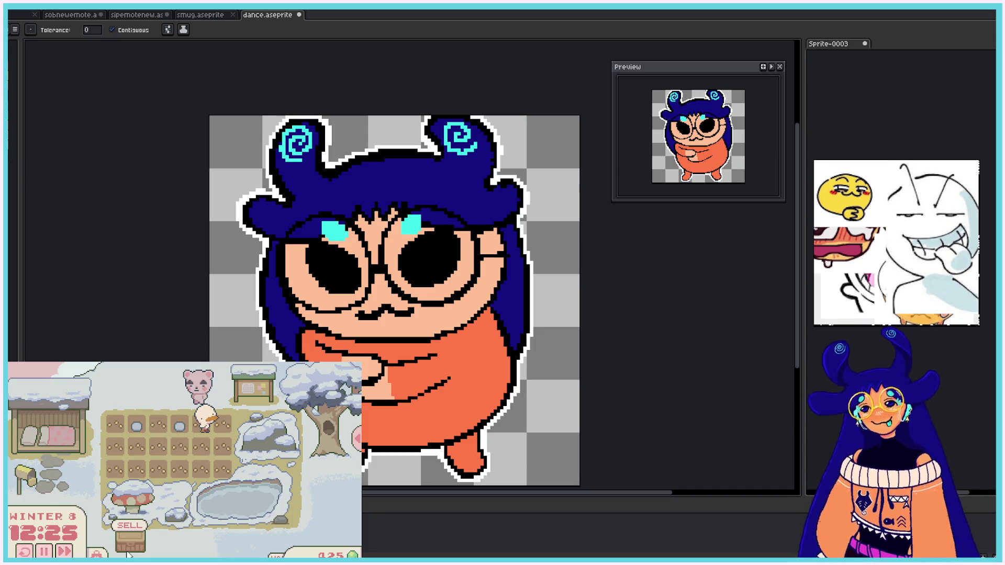
Step: Undo a stray white fill between the horns and return to the 1px Pencil
click(425, 141)
key(ctrl+z)
key(b)
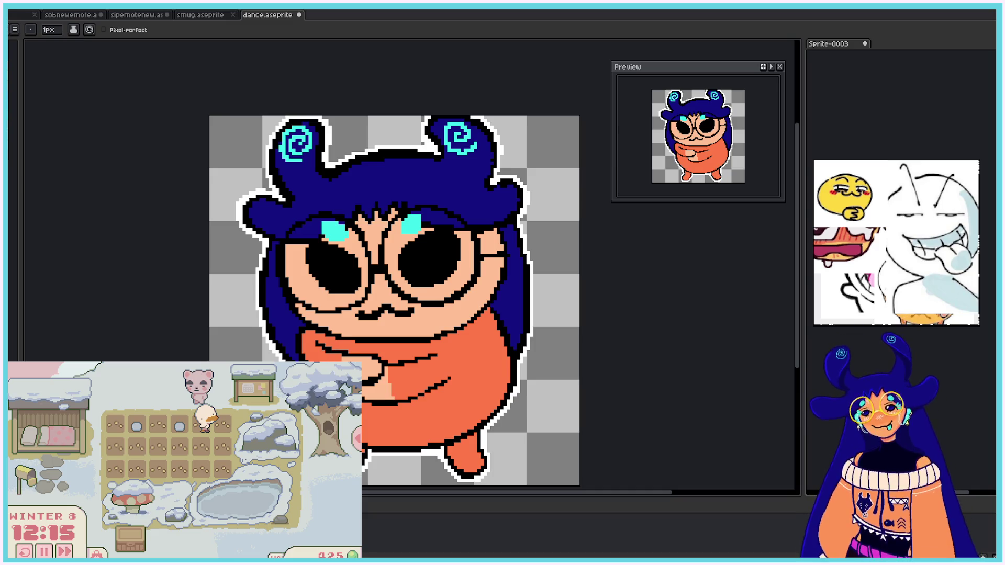
key(v)
key(b)
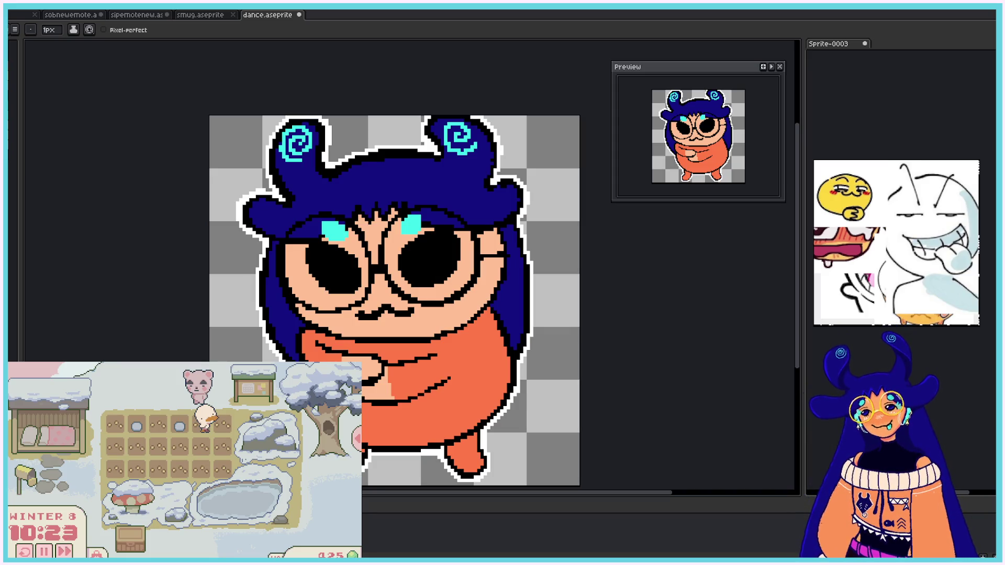
Step: Draw a white highlight line and two white highlight pixels on the hand
drag(387, 370, 397, 401)
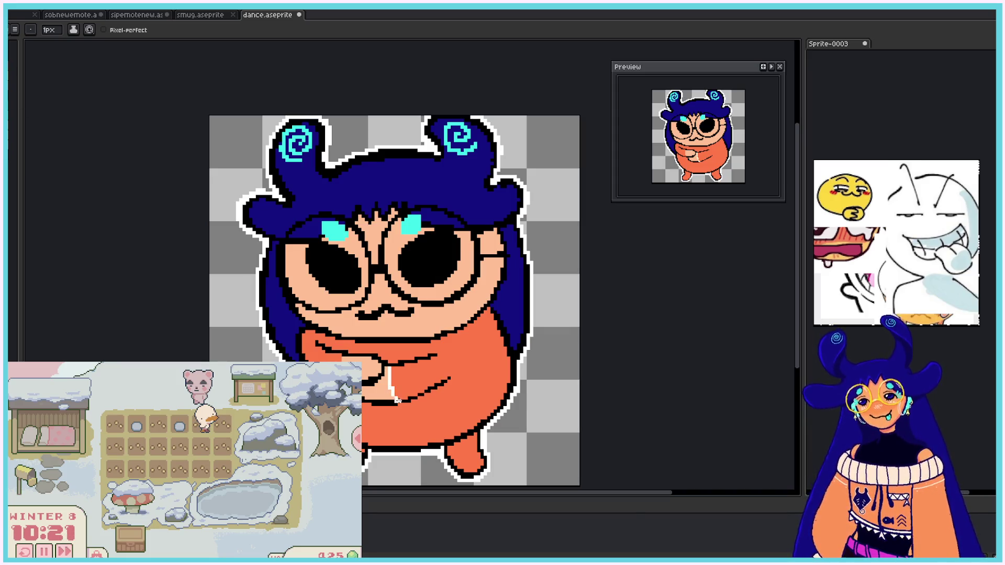
key(ctrl+z)
drag(388, 365, 396, 396)
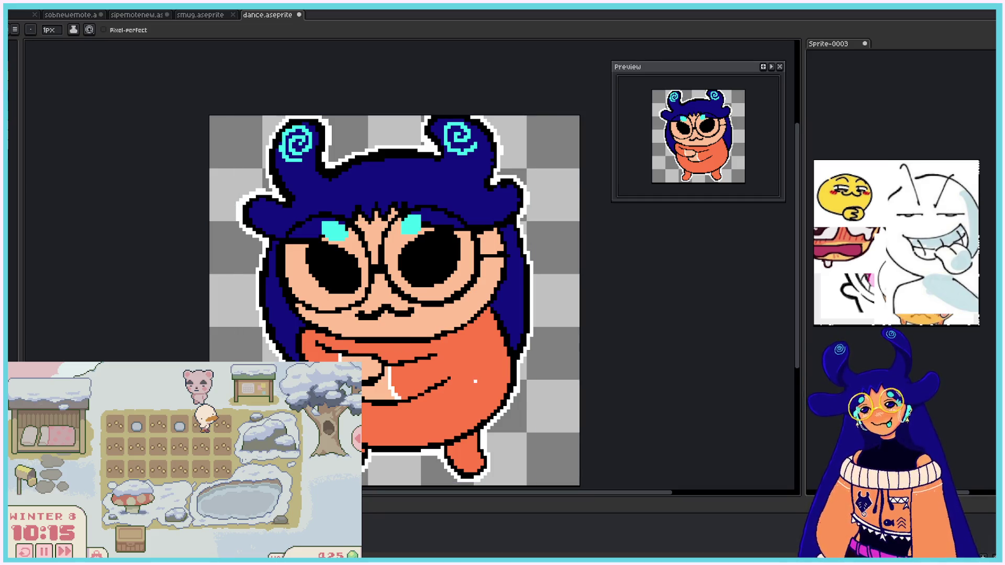
click(399, 374)
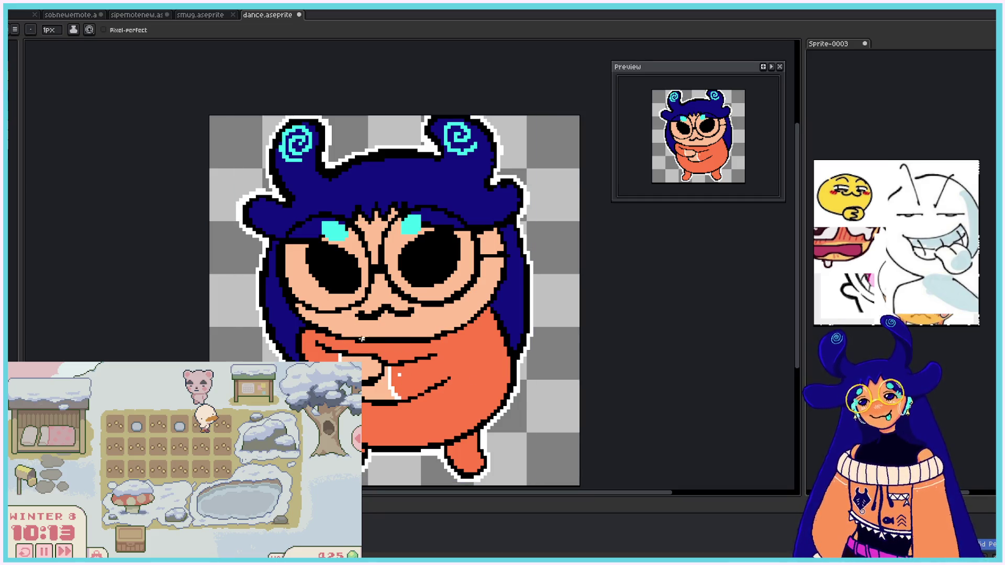
click(406, 391)
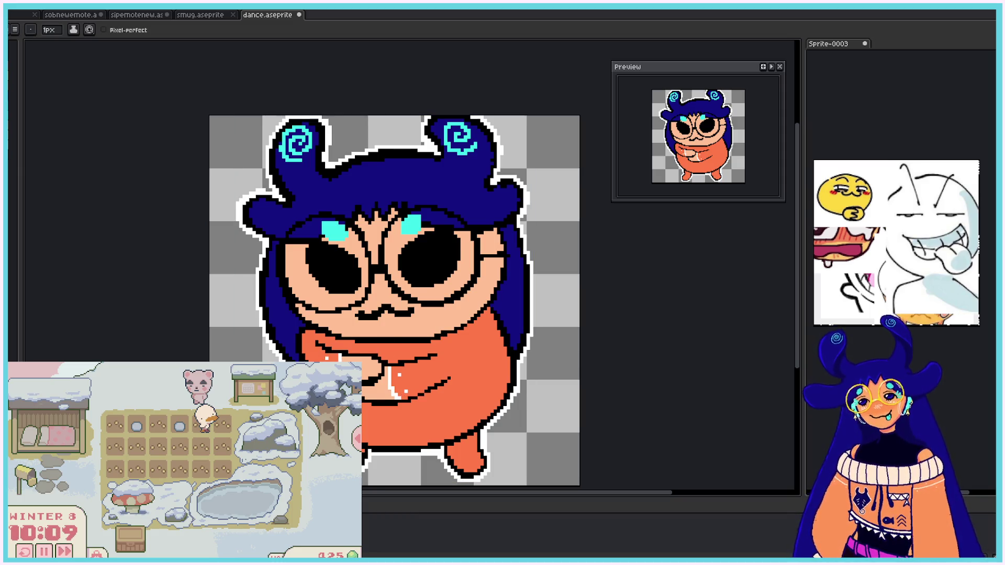
Step: On the lavender-bodied frame, draw white outlines along the hair's left edge and under the foot
key(Right)
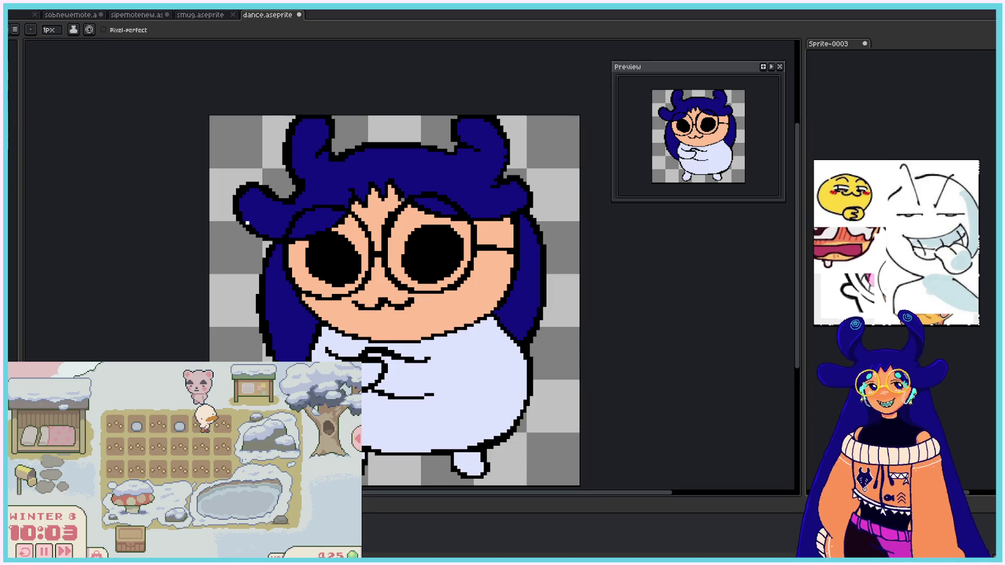
mouse_move(266, 245)
mouse_down()
mouse_move(254, 283)
mouse_move(260, 344)
mouse_up()
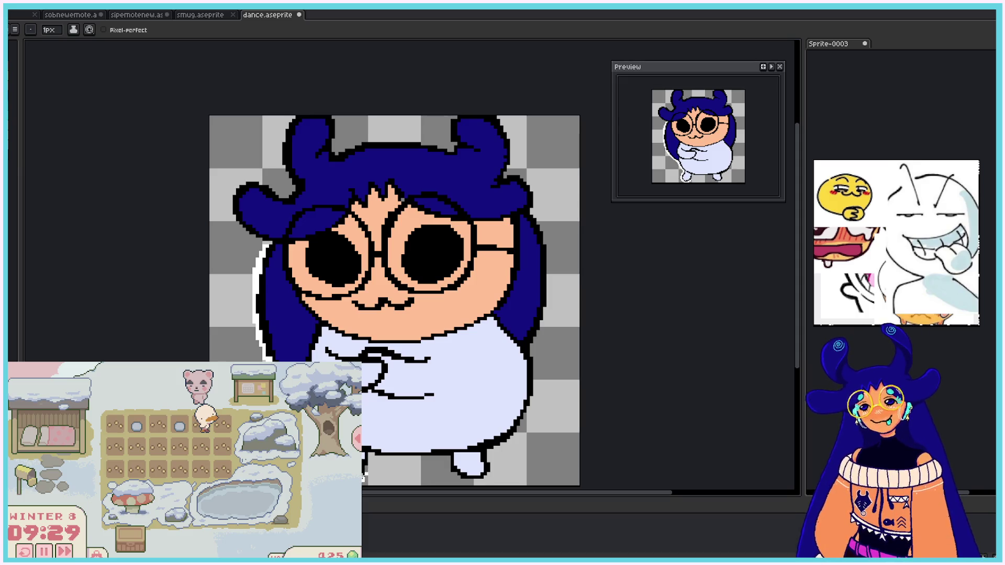
drag(373, 457, 439, 456)
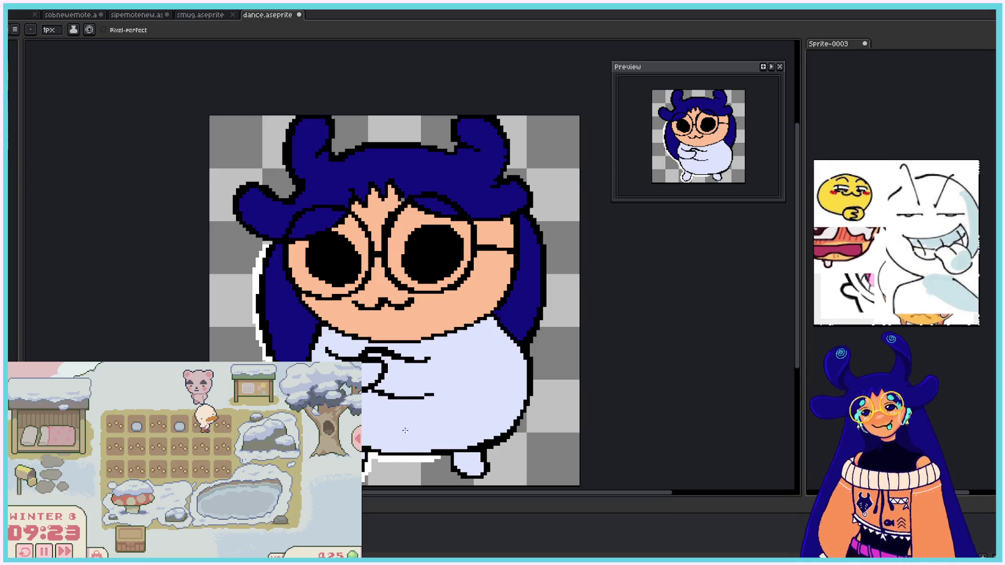
Step: Draw the white outline rightward along the feet, undo a bad stroke, and outline the hair's upper-right edge
mouse_move(444, 458)
mouse_down()
mouse_move(464, 481)
mouse_move(488, 475)
mouse_move(535, 389)
mouse_up()
key(ctrl+z)
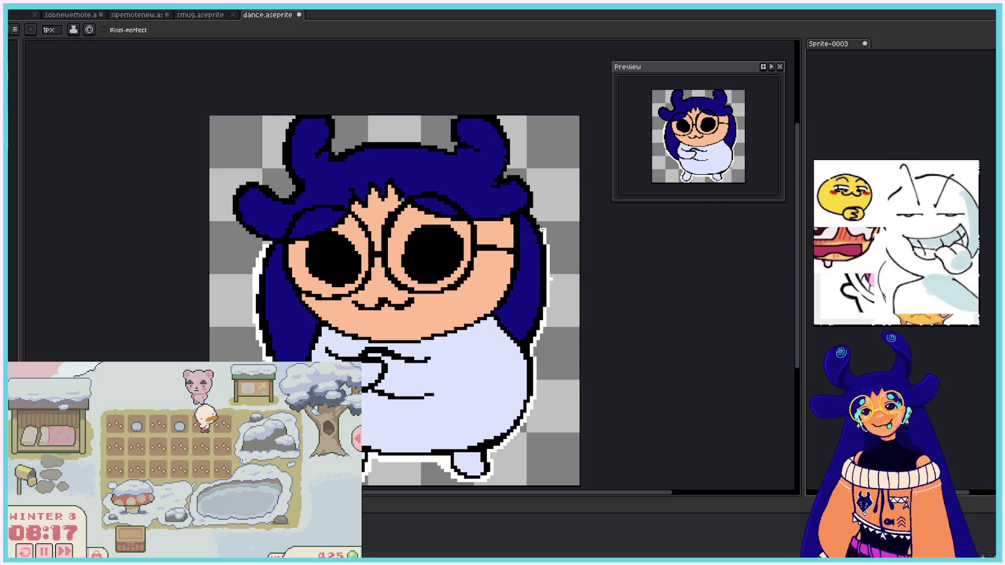
mouse_move(540, 219)
mouse_down()
mouse_move(507, 170)
mouse_move(512, 129)
mouse_move(495, 114)
mouse_move(508, 132)
mouse_up()
Step: Outline the left hair lobe, left side, left horn and hair top in white, undoing uneven strokes
key(ctrl+z)
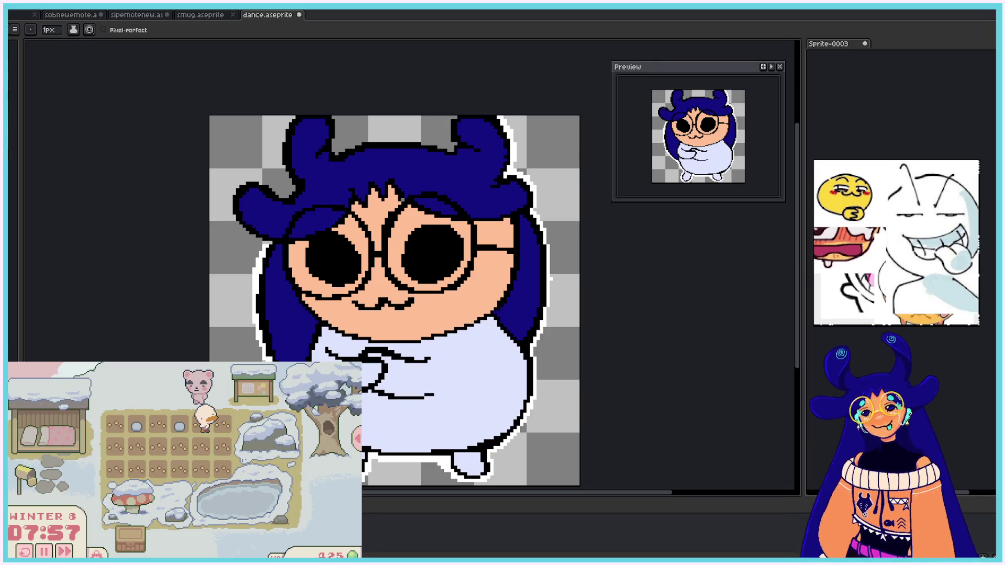
mouse_move(268, 242)
mouse_down()
mouse_move(240, 233)
mouse_move(229, 206)
mouse_move(259, 238)
mouse_up()
mouse_move(235, 205)
mouse_down()
mouse_move(233, 187)
mouse_move(251, 177)
mouse_move(278, 193)
mouse_move(291, 185)
mouse_up()
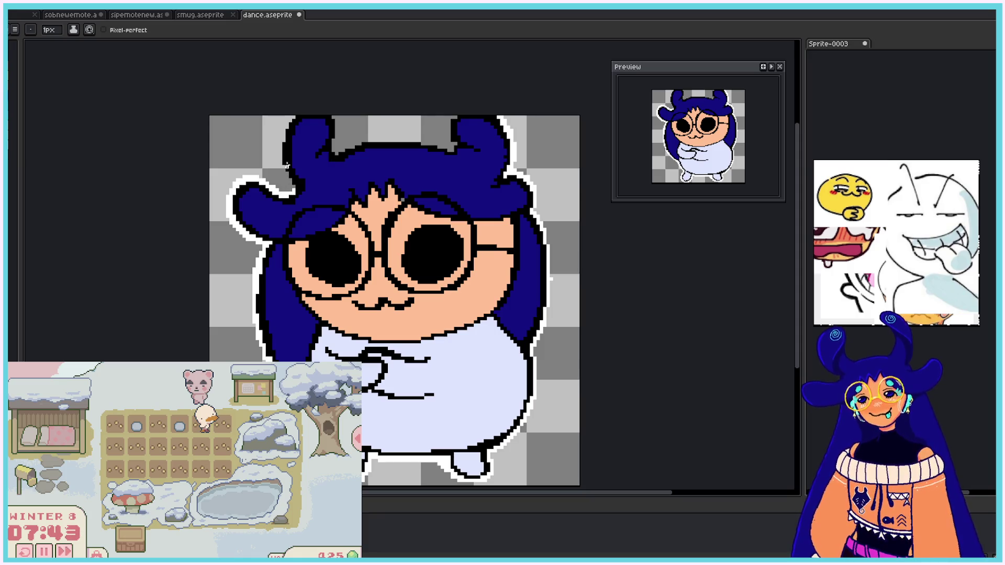
mouse_move(283, 193)
mouse_down()
mouse_move(291, 182)
mouse_move(283, 163)
mouse_up()
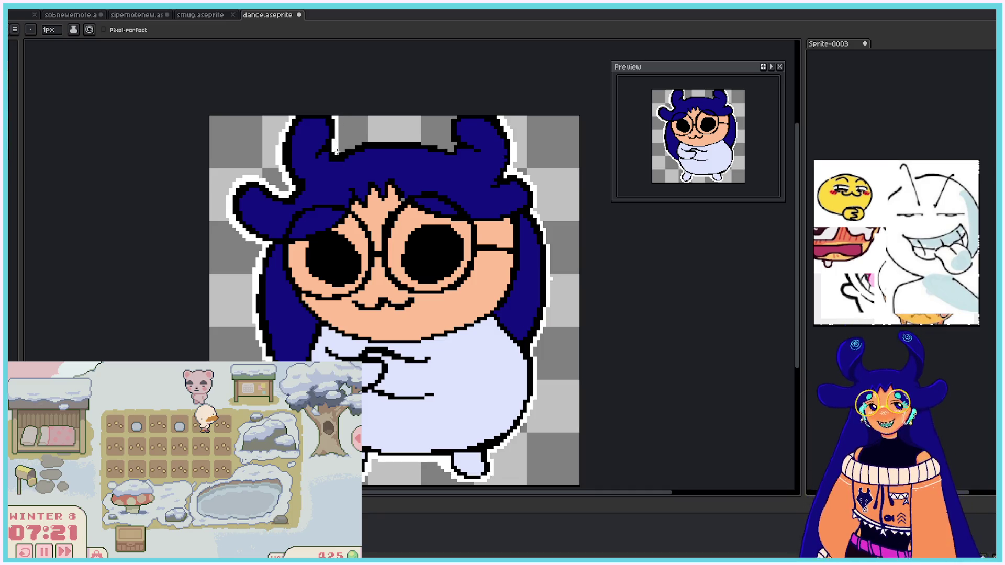
drag(368, 139, 451, 147)
key(ctrl+z)
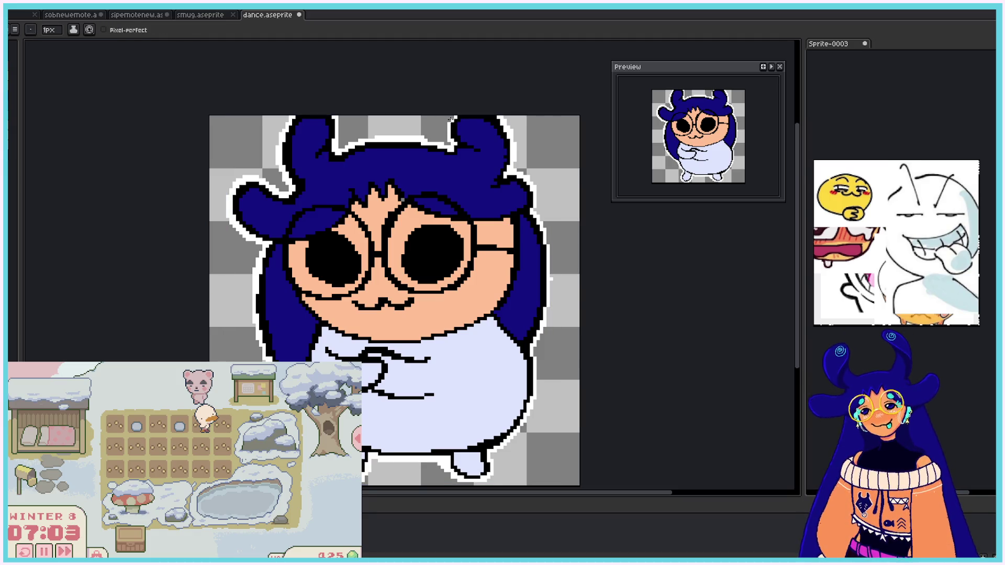
Step: Return to the 1px Pencil instead of the eraser and start a 25-minute focus timer
key(e)
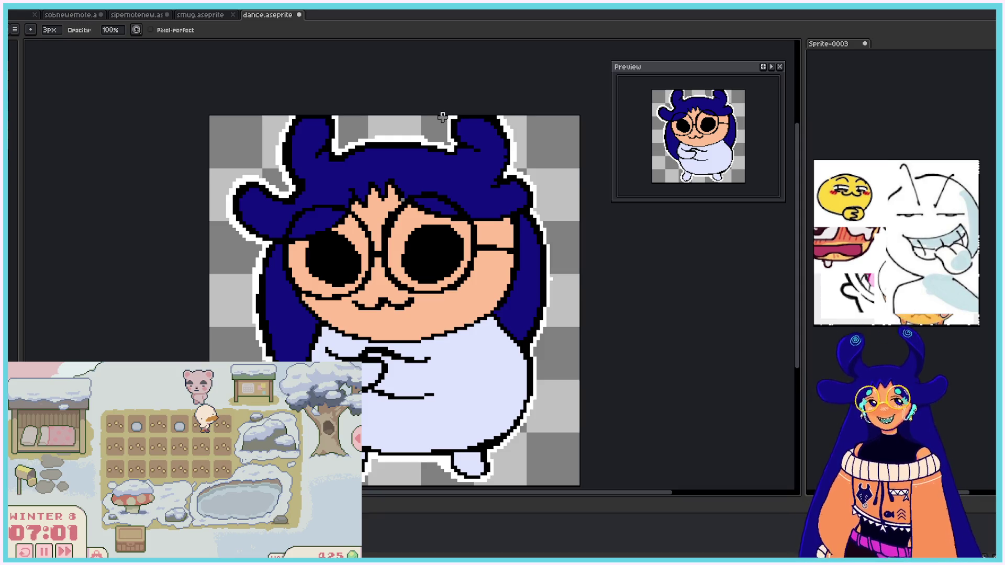
key(b)
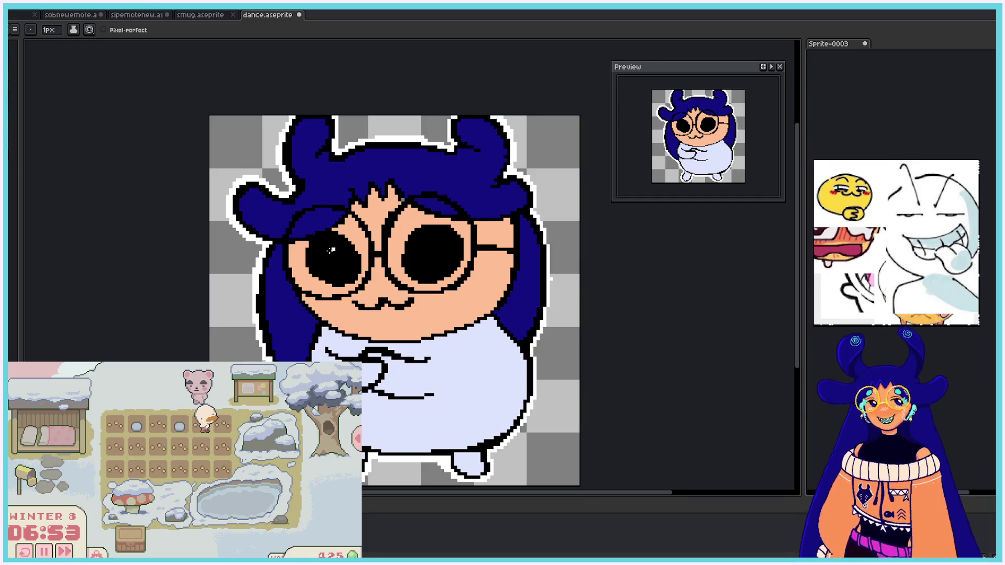
click(65, 552)
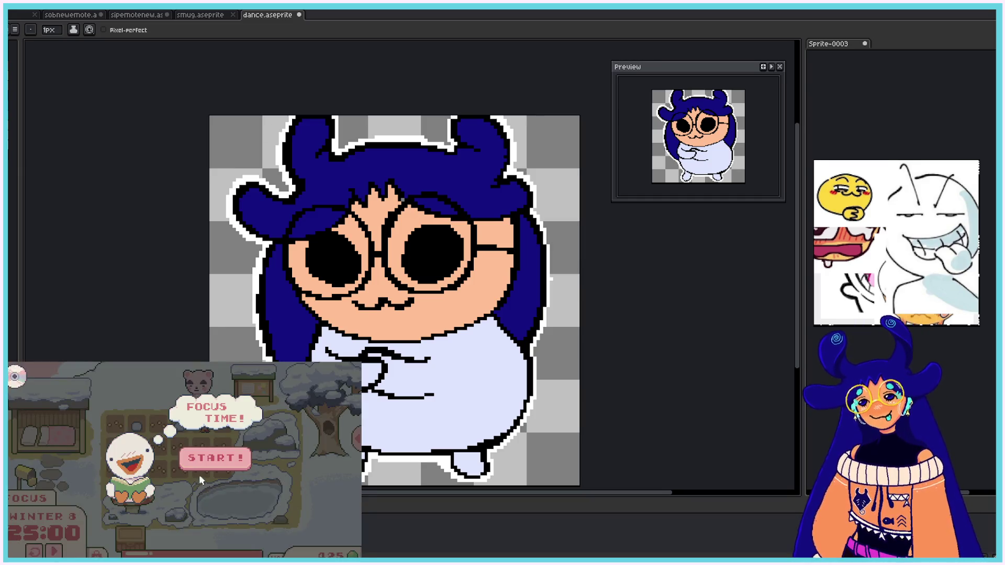
click(200, 474)
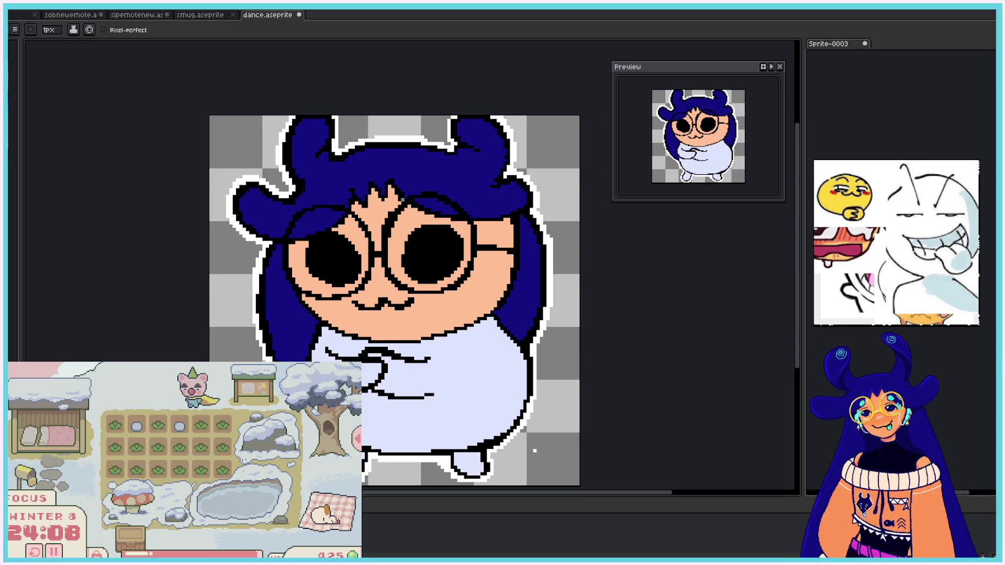
Step: On the next open-mouth frame, outline the left horn, horn base and right horn in white
key(Right)
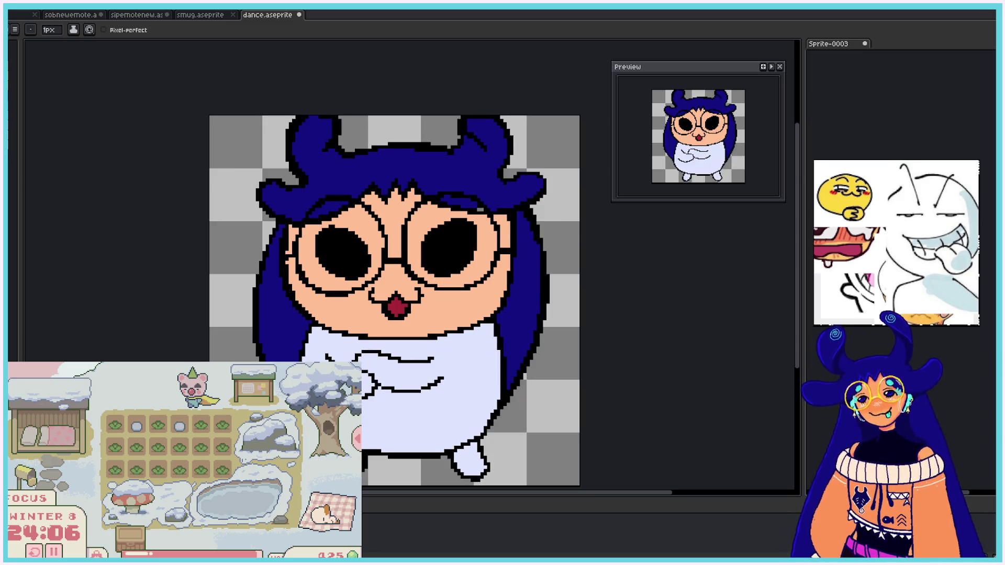
mouse_move(296, 181)
mouse_down()
mouse_move(284, 160)
mouse_move(291, 118)
mouse_move(337, 121)
mouse_move(345, 147)
mouse_move(367, 145)
mouse_up()
key(ctrl+z)
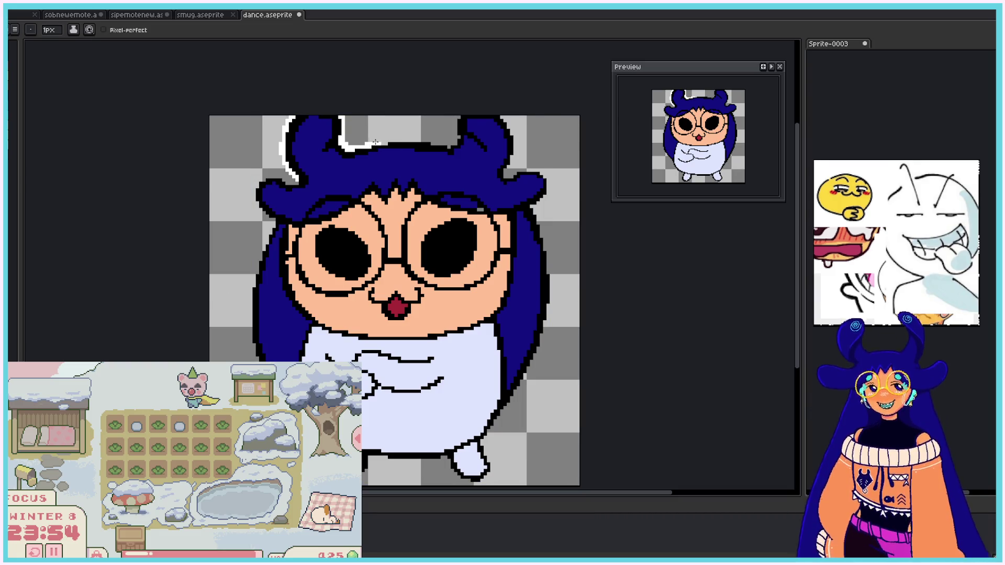
drag(381, 142, 449, 144)
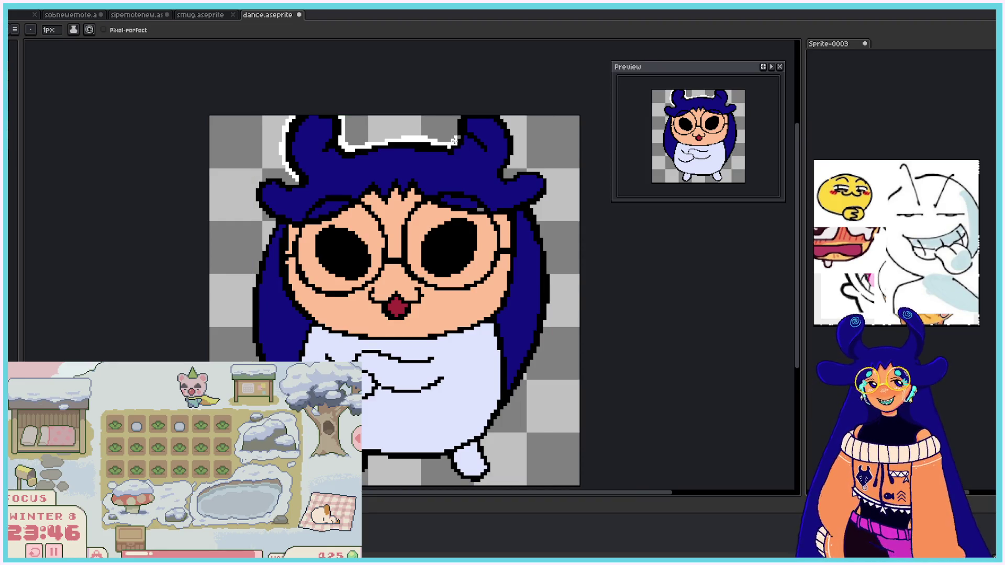
drag(456, 137, 456, 117)
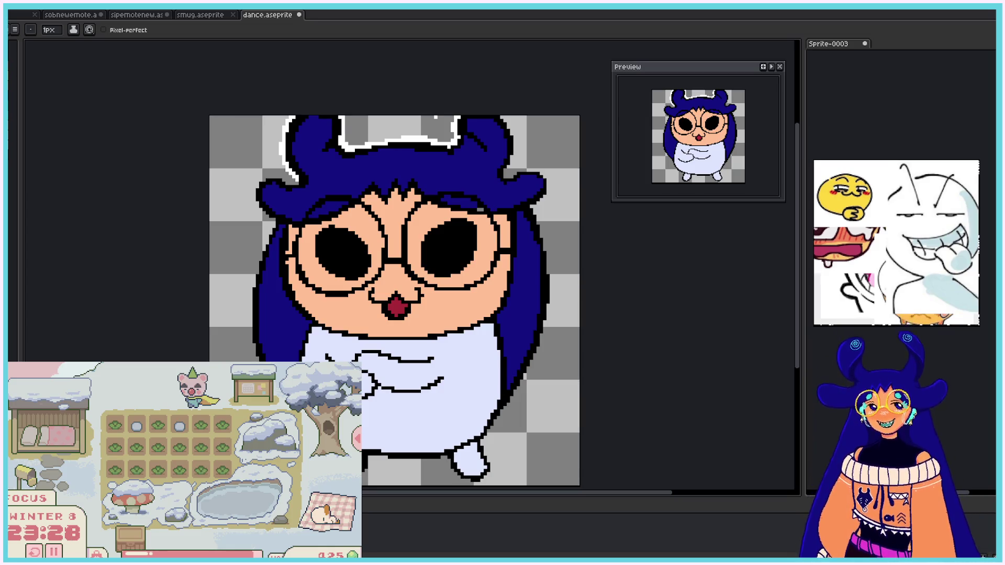
drag(501, 115, 515, 136)
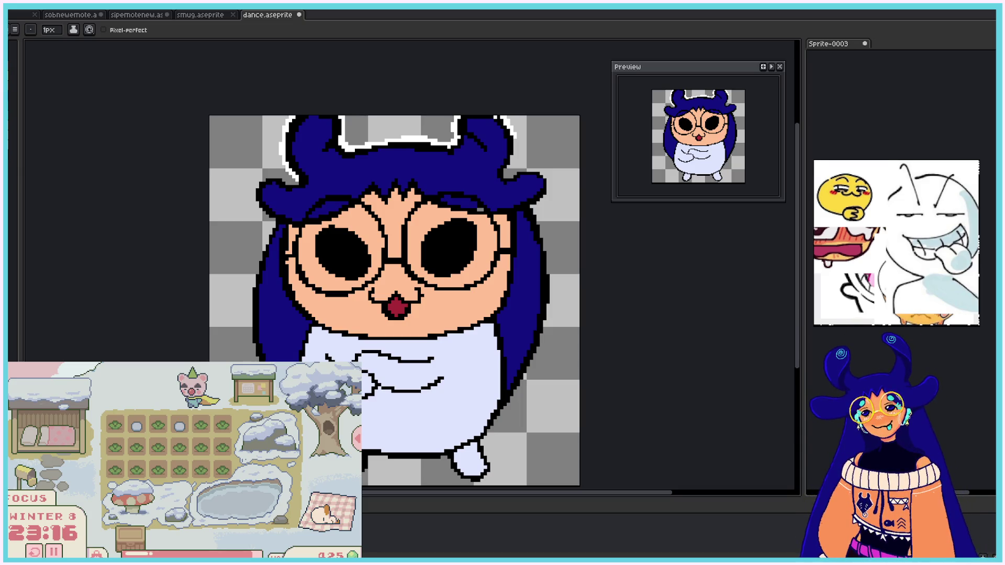
Step: Outline the right side, foot, bottom edge and hair's left edge in white, then go to the next frame
mouse_move(506, 119)
mouse_down()
mouse_move(515, 152)
mouse_move(506, 171)
mouse_move(534, 169)
mouse_move(549, 183)
mouse_move(552, 298)
mouse_move(543, 348)
mouse_move(482, 438)
mouse_move(491, 471)
mouse_move(483, 484)
mouse_up()
mouse_move(448, 453)
mouse_down()
mouse_move(460, 481)
mouse_move(484, 483)
mouse_up()
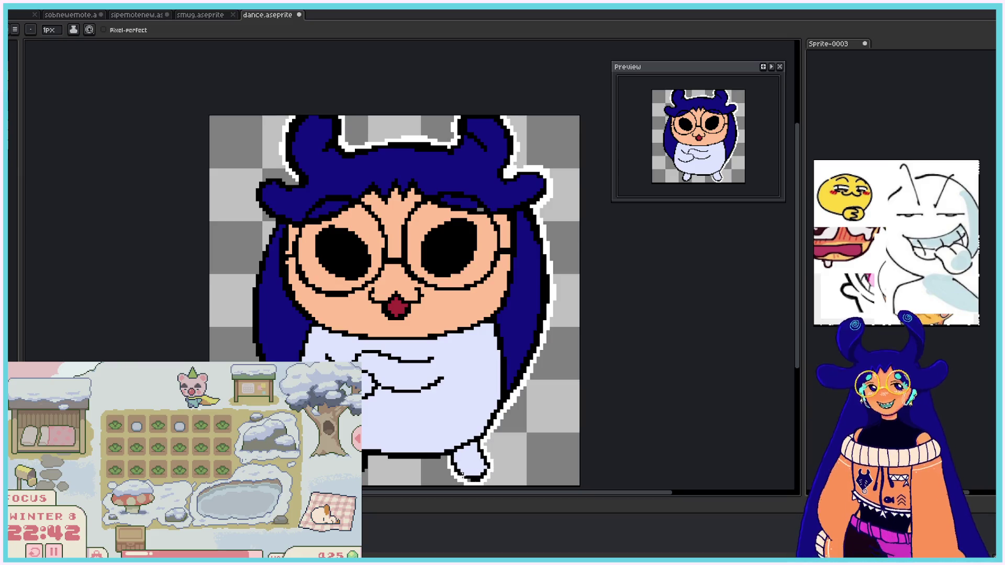
click(475, 482)
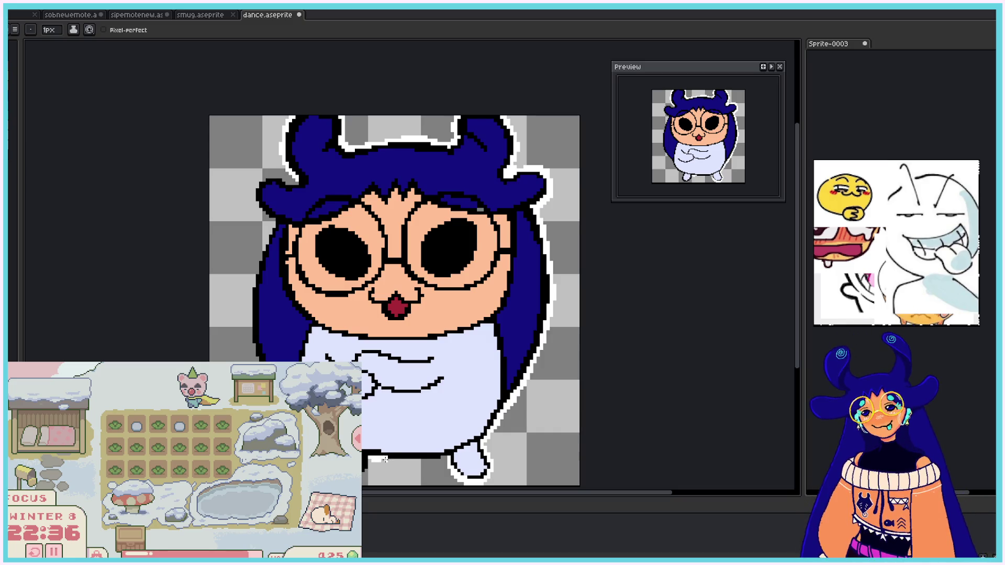
drag(379, 460, 449, 458)
drag(374, 460, 365, 473)
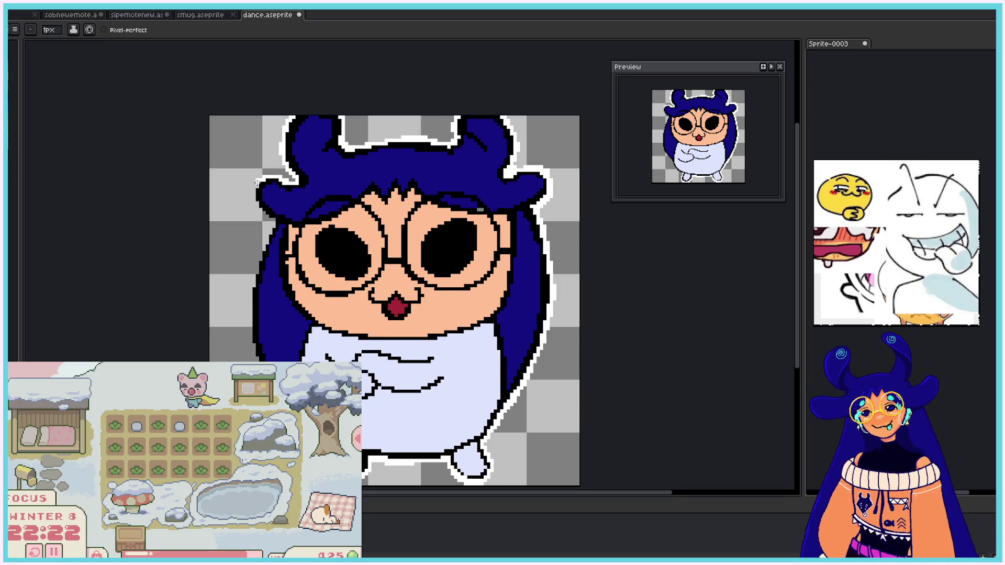
mouse_move(256, 183)
mouse_down()
mouse_move(253, 207)
mouse_move(272, 225)
mouse_move(262, 254)
mouse_move(272, 230)
mouse_move(252, 285)
mouse_move(251, 296)
mouse_move(254, 278)
mouse_move(252, 346)
mouse_up()
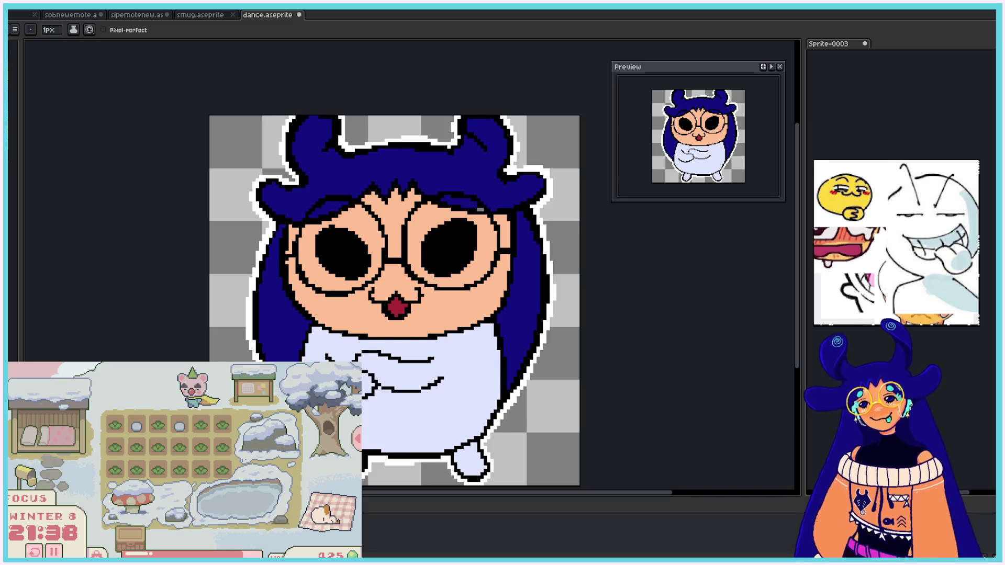
key(Right)
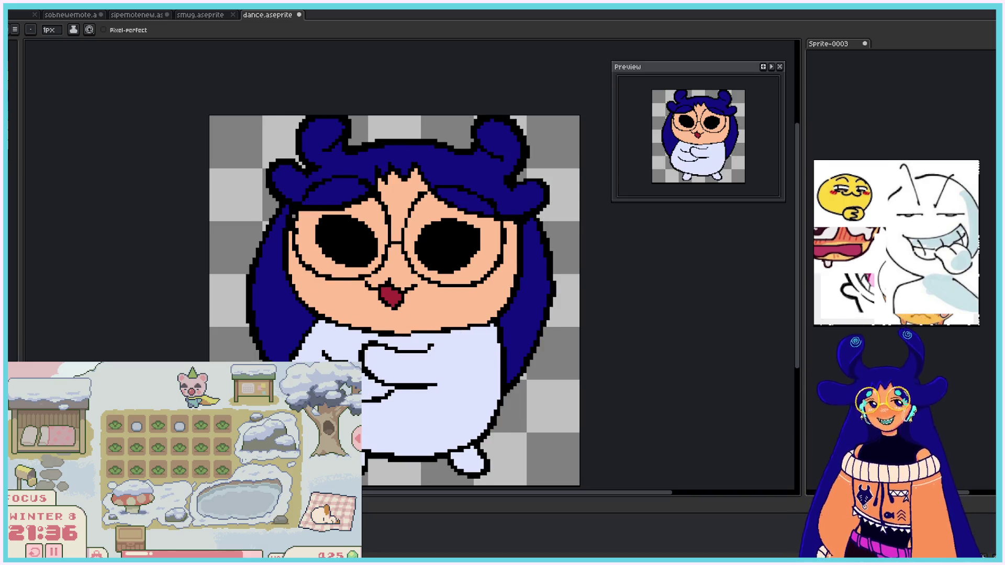
Step: Outline both hair buns in white, redoing the misplaced left-bun stroke
mouse_move(304, 166)
mouse_down()
mouse_move(294, 131)
mouse_move(304, 116)
mouse_move(351, 124)
mouse_move(352, 141)
mouse_move(352, 116)
mouse_move(354, 143)
mouse_move(430, 136)
mouse_move(461, 147)
mouse_move(472, 115)
mouse_up()
key(ctrl+z)
key(ctrl+z)
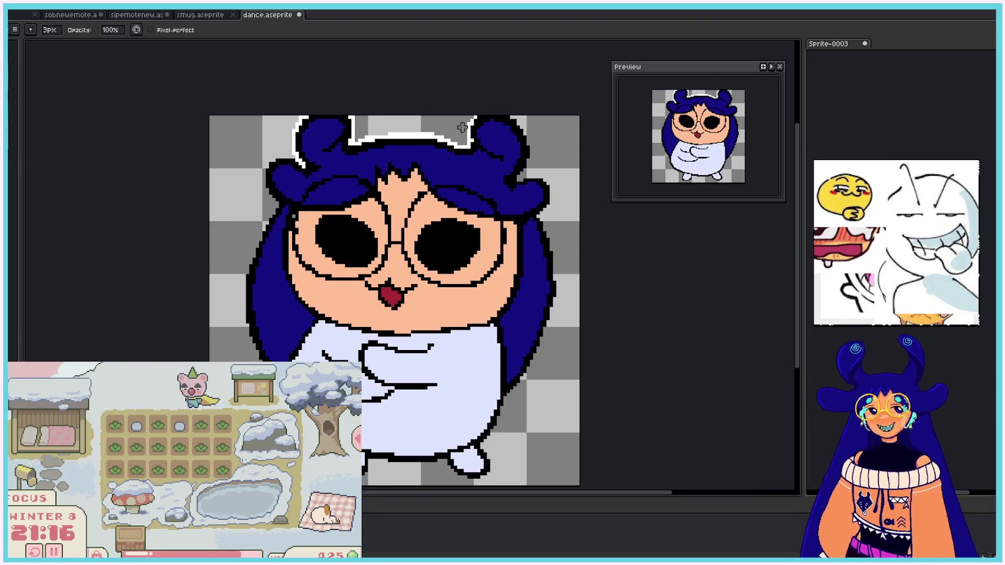
mouse_move(511, 116)
mouse_down()
mouse_move(531, 144)
mouse_move(522, 143)
mouse_move(533, 162)
mouse_move(526, 174)
mouse_move(551, 186)
mouse_up()
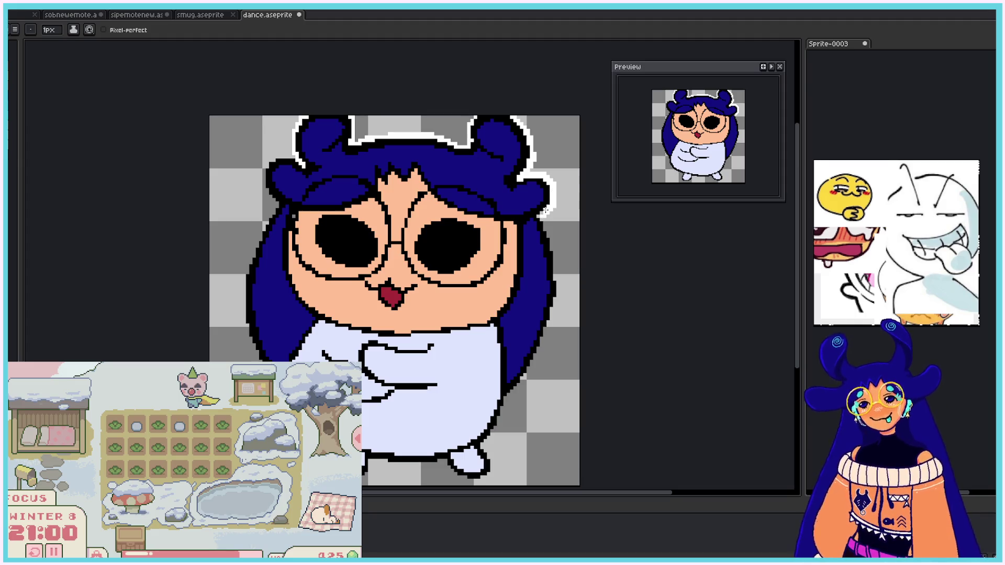
Step: Carry the white outline down the right edge of the hair and body
mouse_move(543, 214)
mouse_down()
mouse_move(559, 272)
mouse_move(557, 264)
mouse_move(552, 310)
mouse_up()
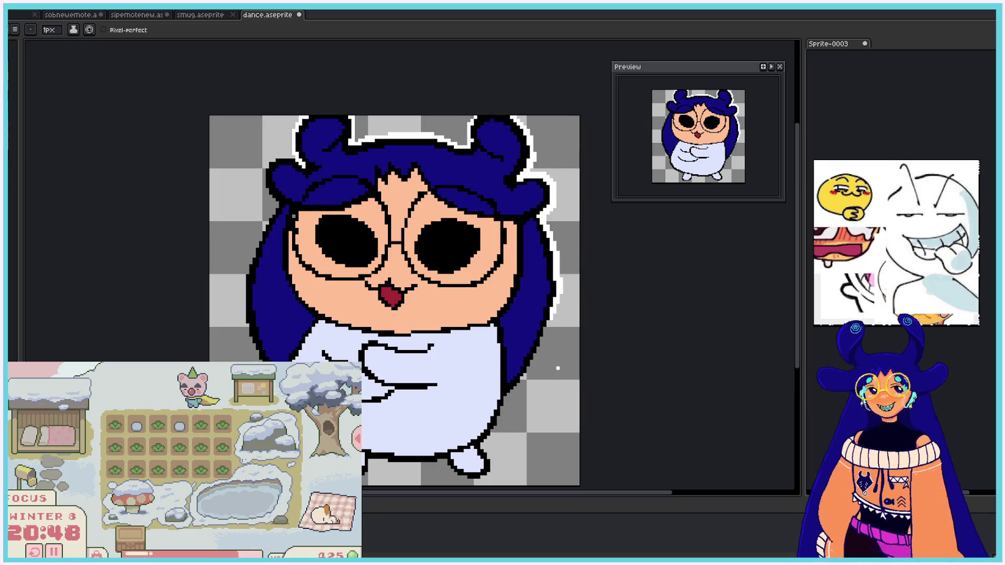
drag(549, 316, 532, 360)
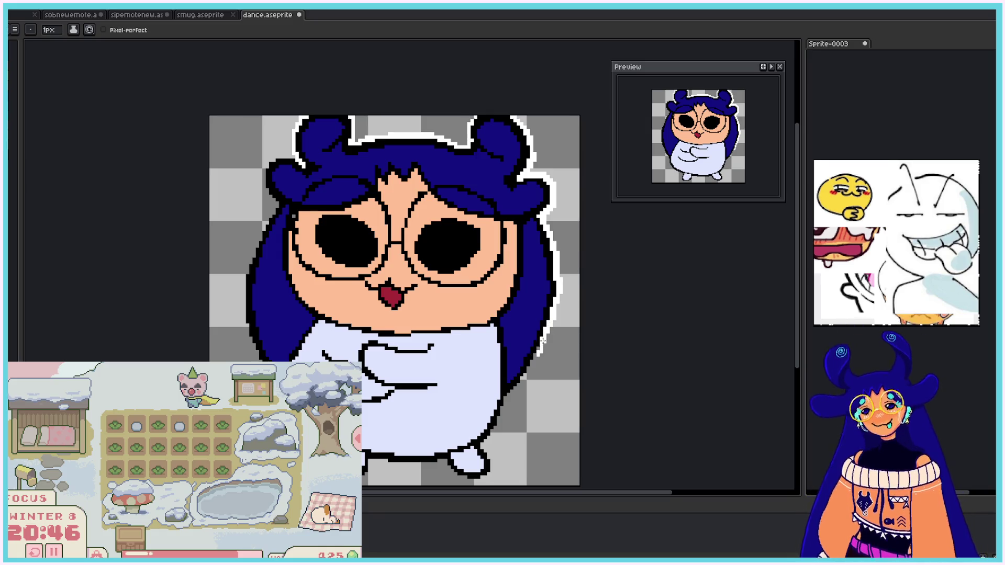
key(v)
key(b)
mouse_move(517, 390)
mouse_down()
mouse_move(484, 446)
mouse_move(492, 467)
mouse_move(441, 462)
mouse_move(455, 478)
mouse_move(485, 478)
mouse_up()
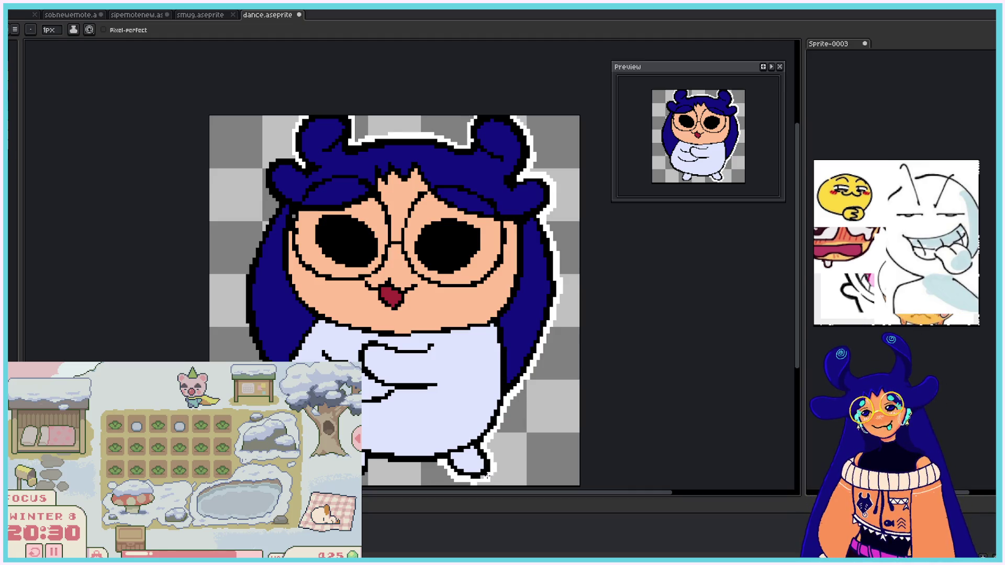
key(e)
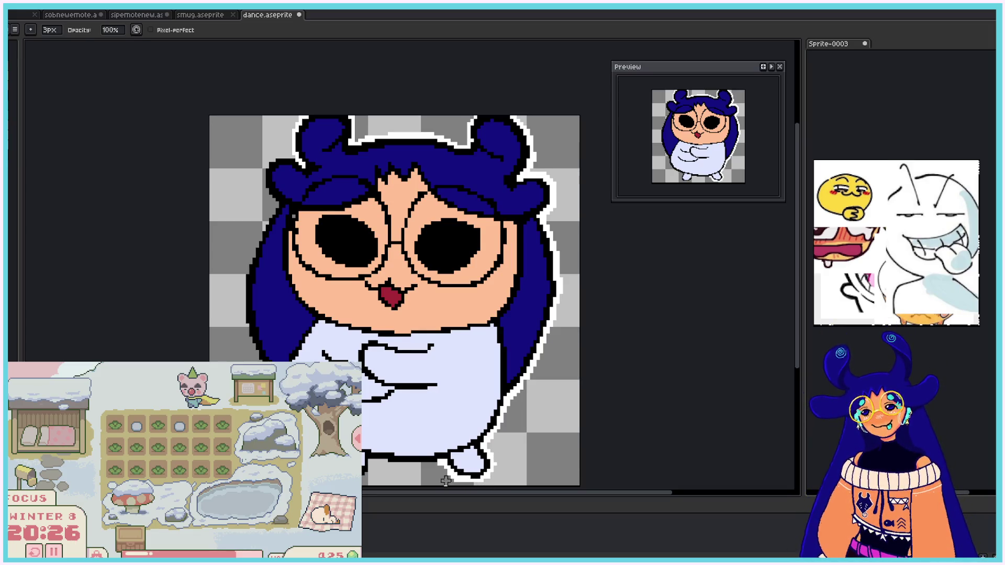
Step: Outline the lower edge and the hair's left side in white, undoing a stray stroke
scroll(445, 481, down, 1)
key(b)
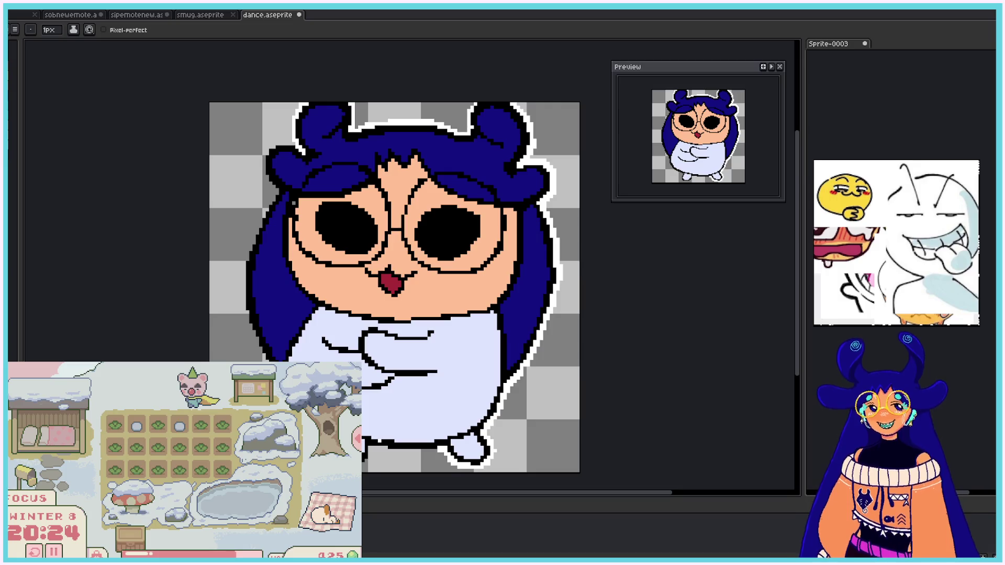
mouse_move(377, 445)
mouse_down()
mouse_move(397, 455)
mouse_move(448, 447)
mouse_move(370, 453)
mouse_up()
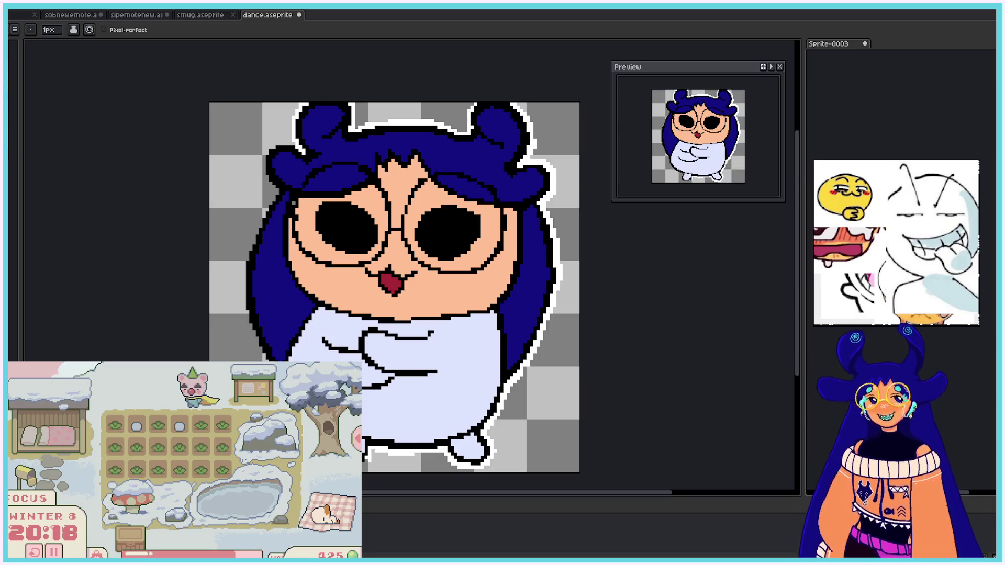
mouse_move(293, 142)
mouse_down()
mouse_move(268, 141)
mouse_move(282, 141)
mouse_move(260, 164)
mouse_move(276, 194)
mouse_move(253, 238)
mouse_move(246, 327)
mouse_up()
key(ctrl+z)
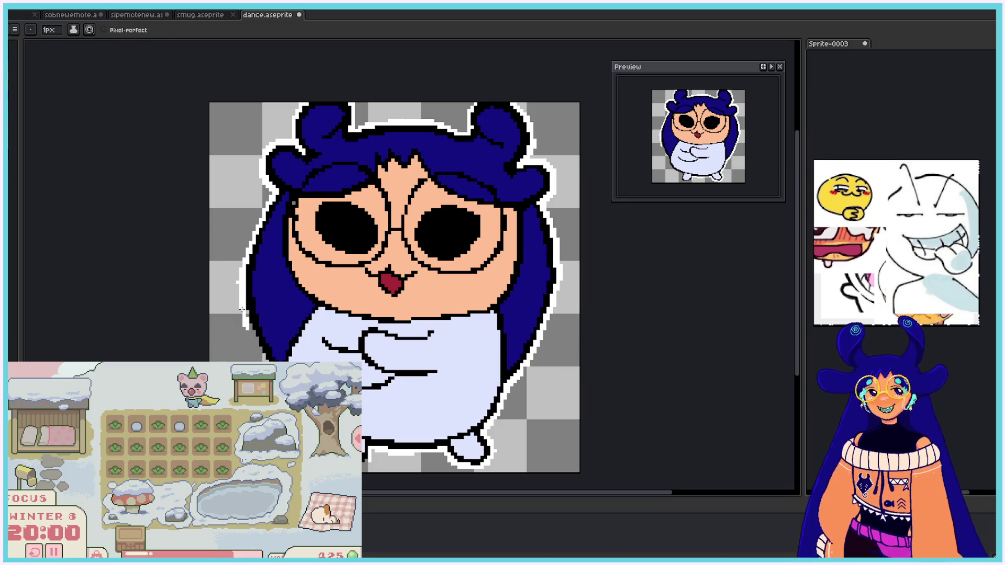
drag(243, 310, 261, 348)
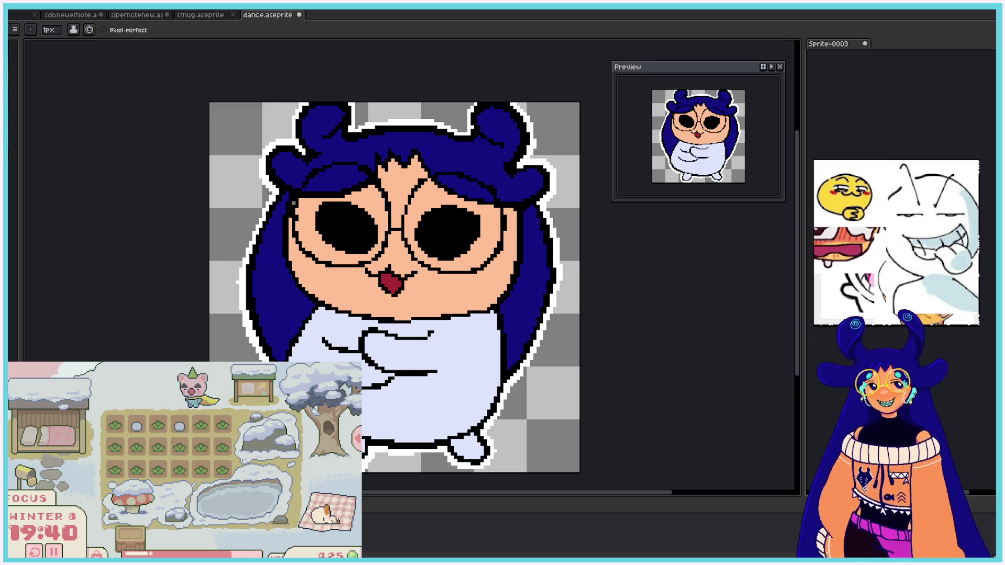
key(e)
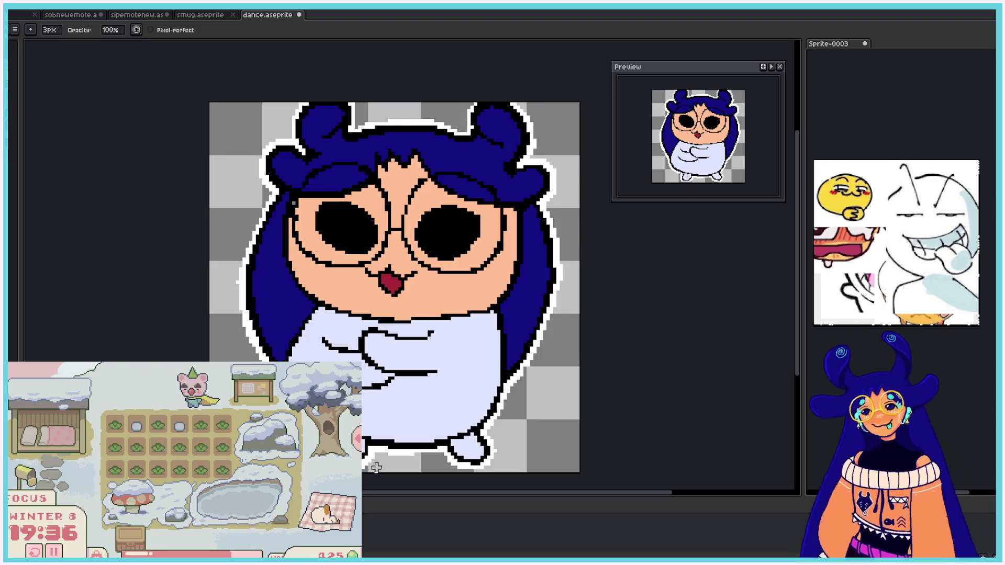
key(b)
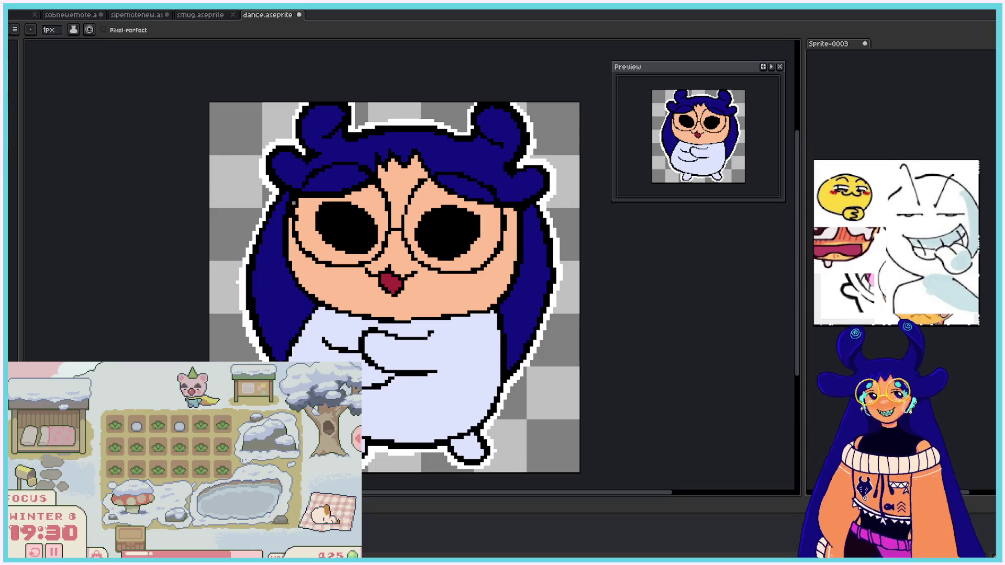
scroll(272, 91, down, 1)
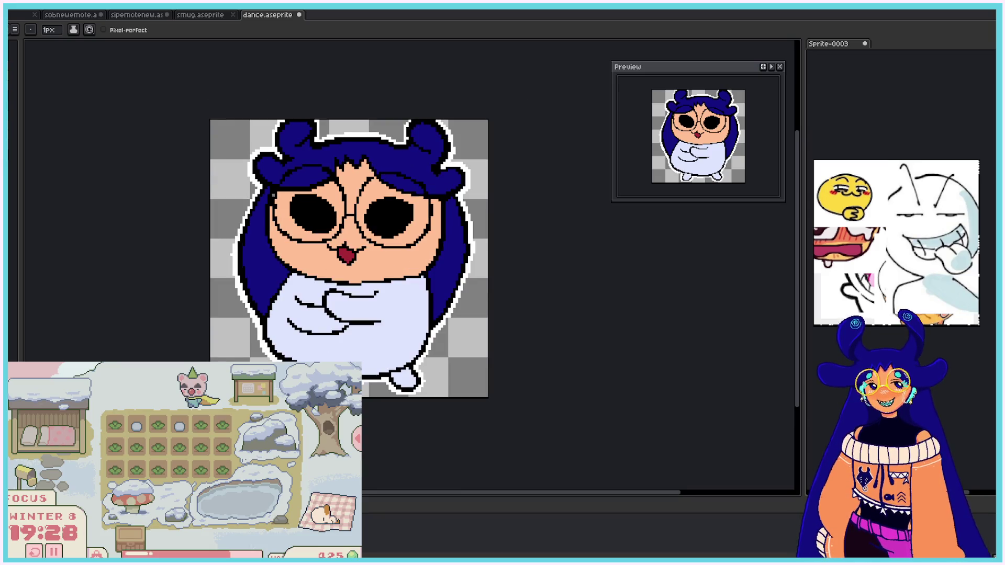
Step: Save dance.aseprite through File > Save
key(alt+f)
key(Down)
key(Down)
key(Return)
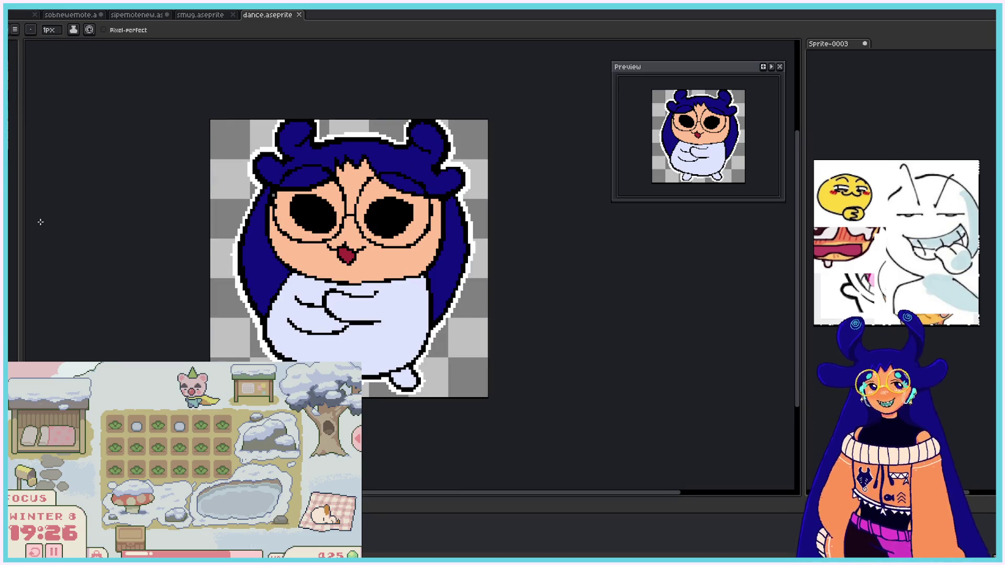
Step: Browse the smug, sipemotenew and sobnewemote files, then return to dance.aseprite
key(Right)
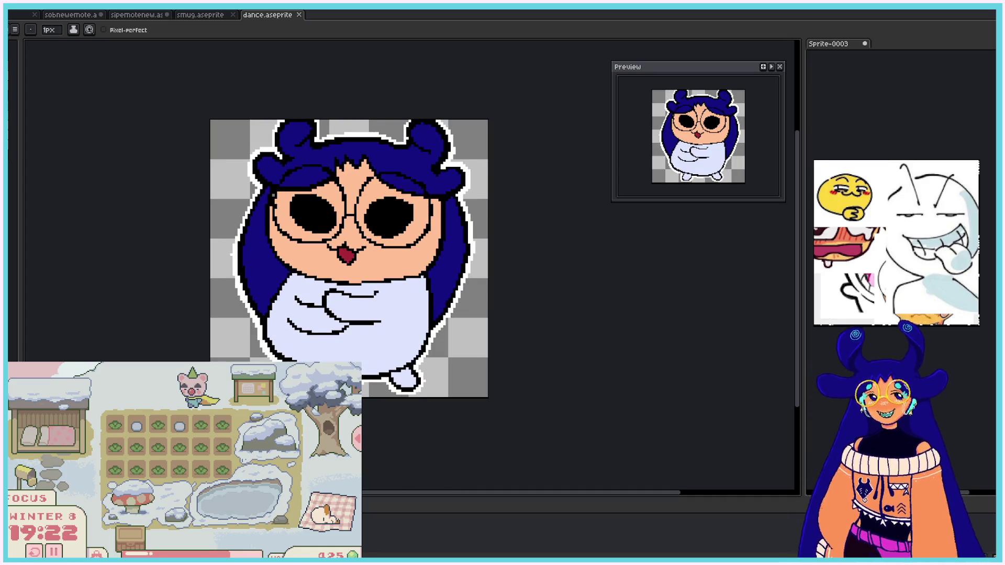
click(202, 16)
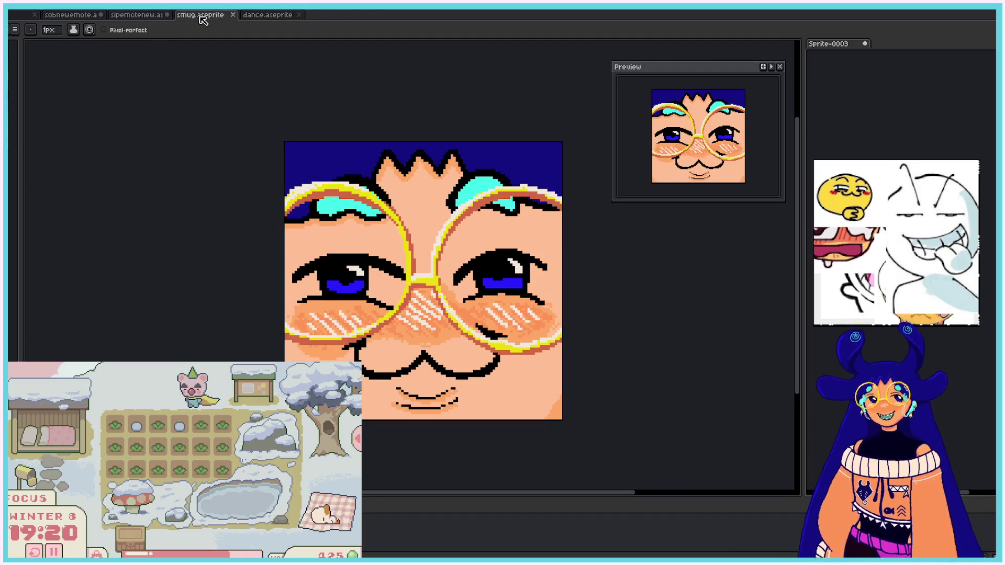
click(150, 20)
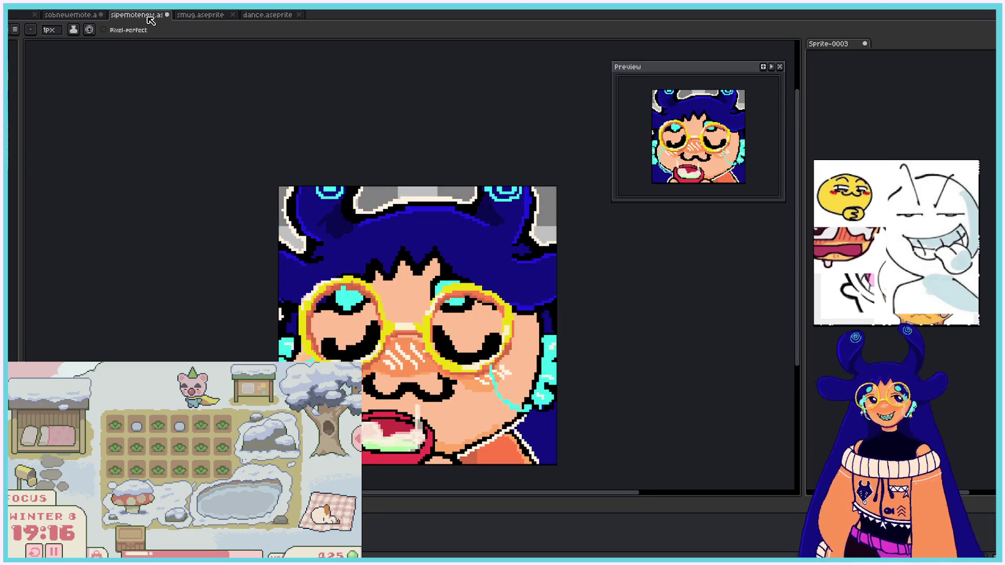
click(54, 17)
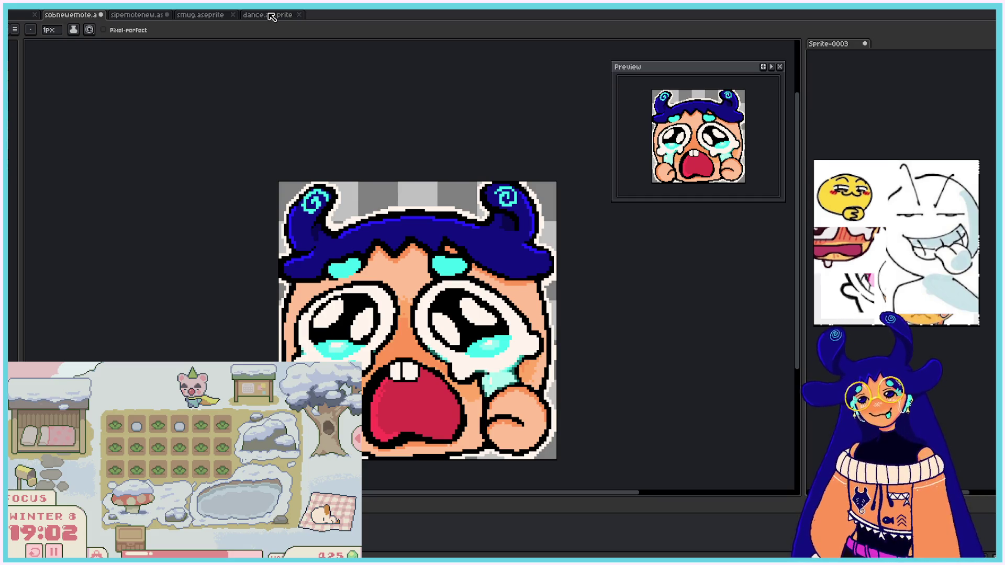
click(271, 16)
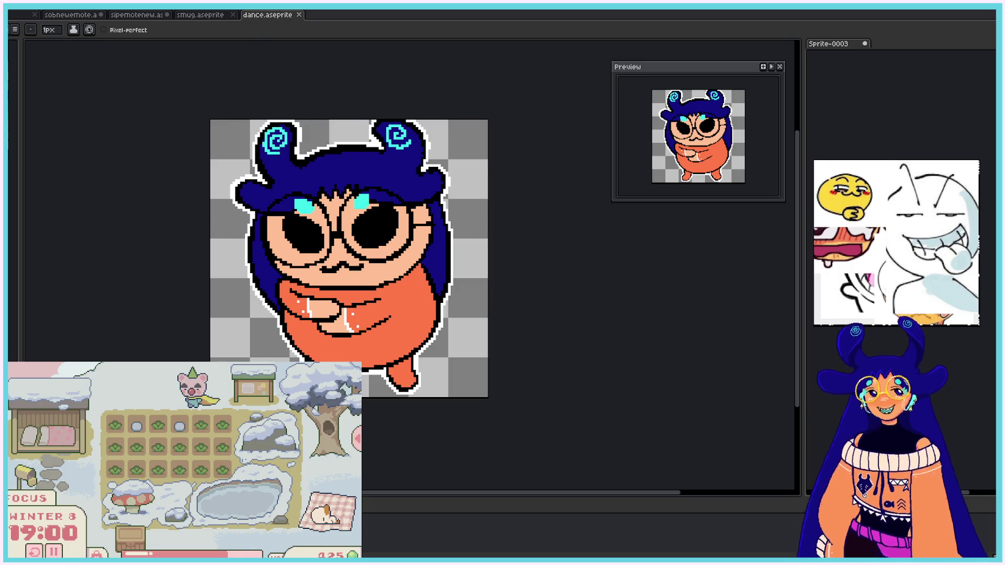
Step: Step through the frames with the Eyedropper ready, stopping on the next lavender-bodied frame
key(Right)
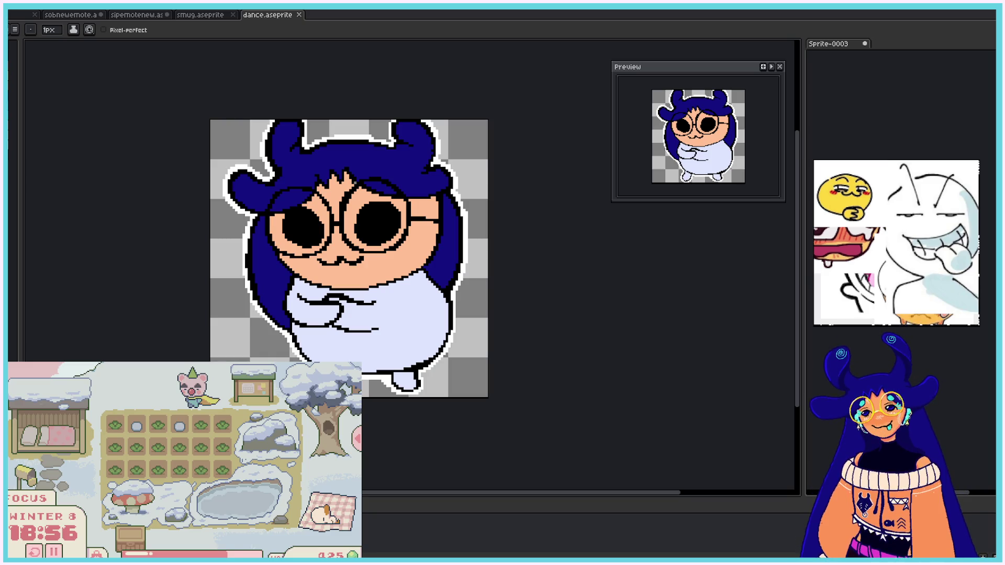
key(Right)
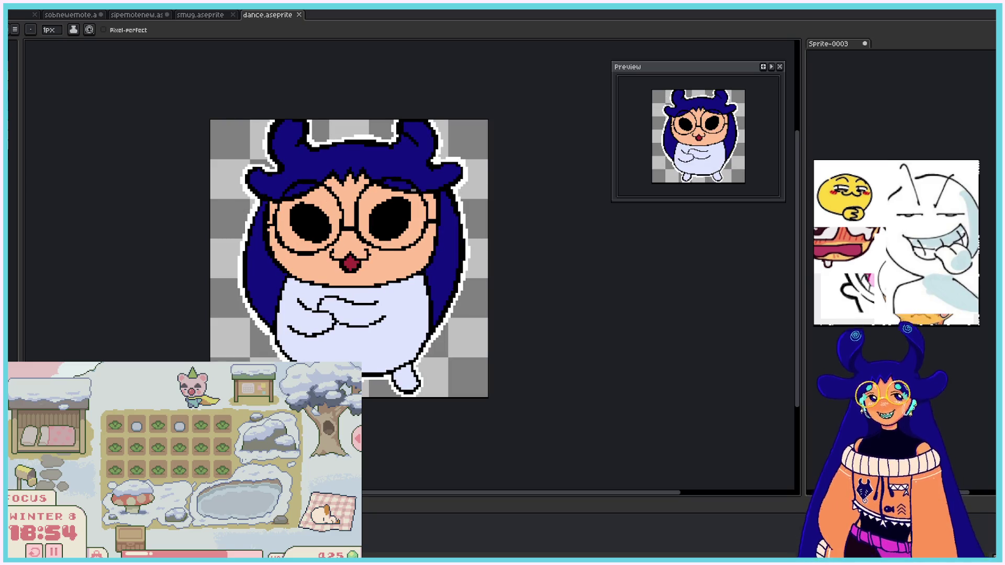
key(Right)
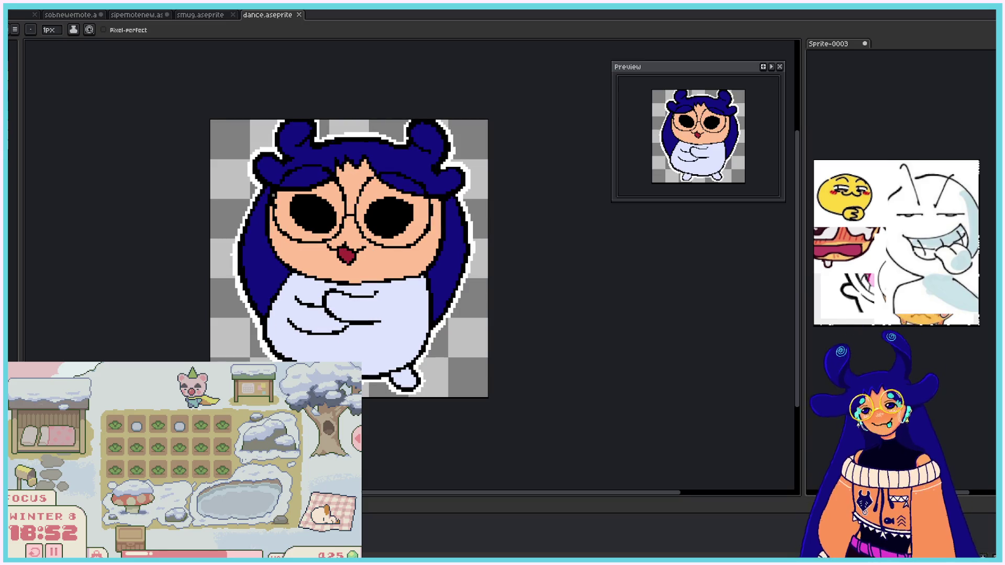
key(Right)
key(Right)
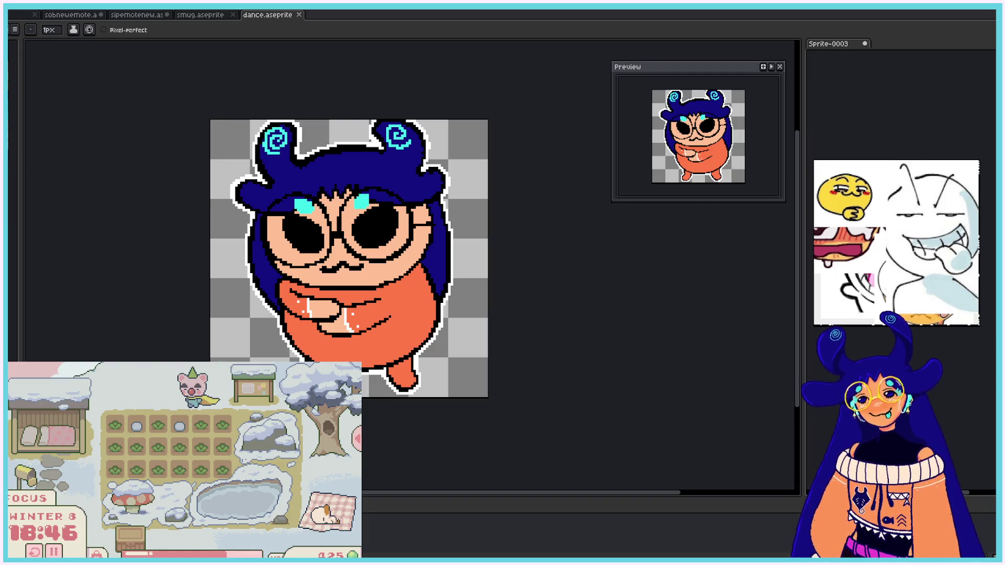
key(i)
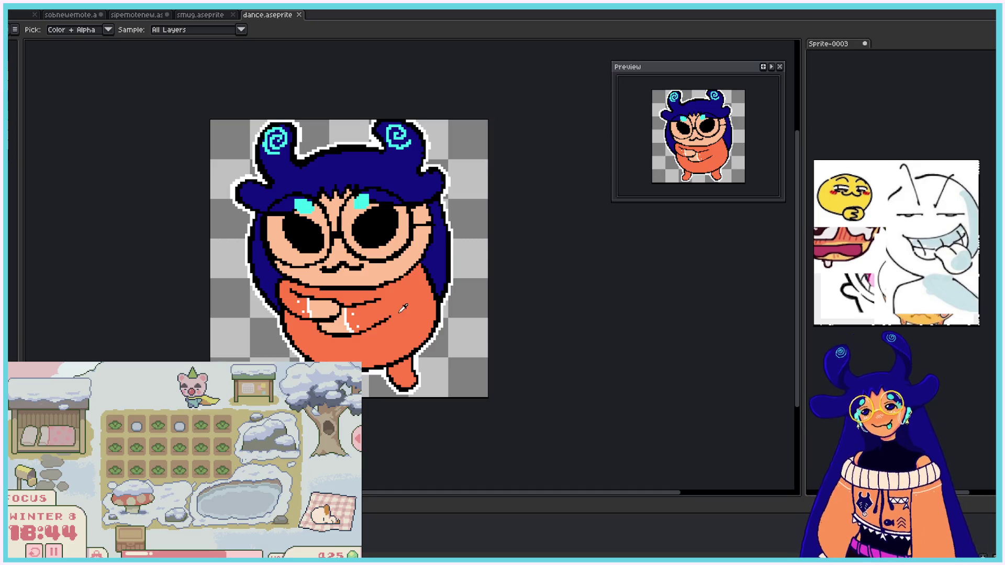
key(Right)
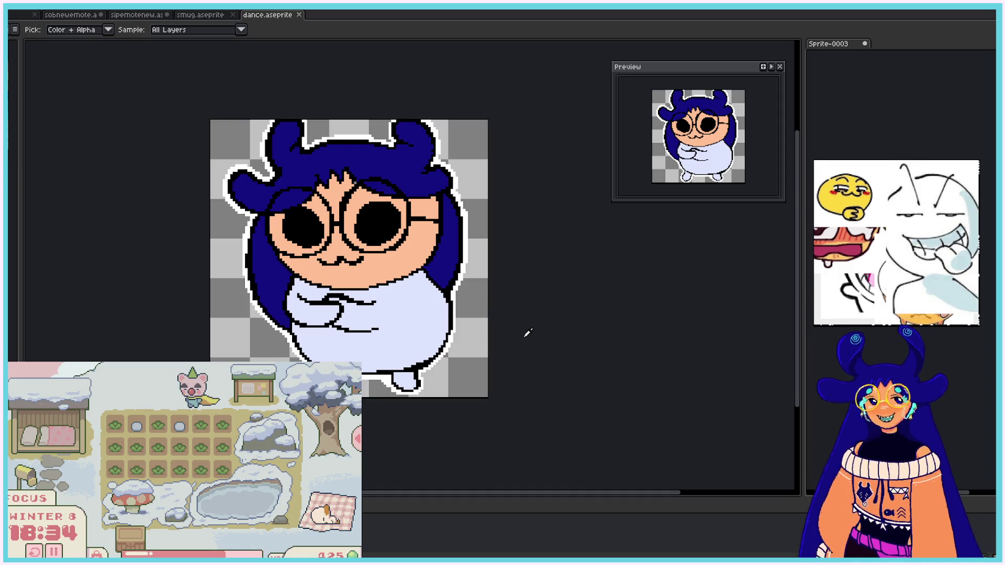
Step: Draw two red sleeve lines on the shirt with the Pencil
scroll(428, 253, up, 1)
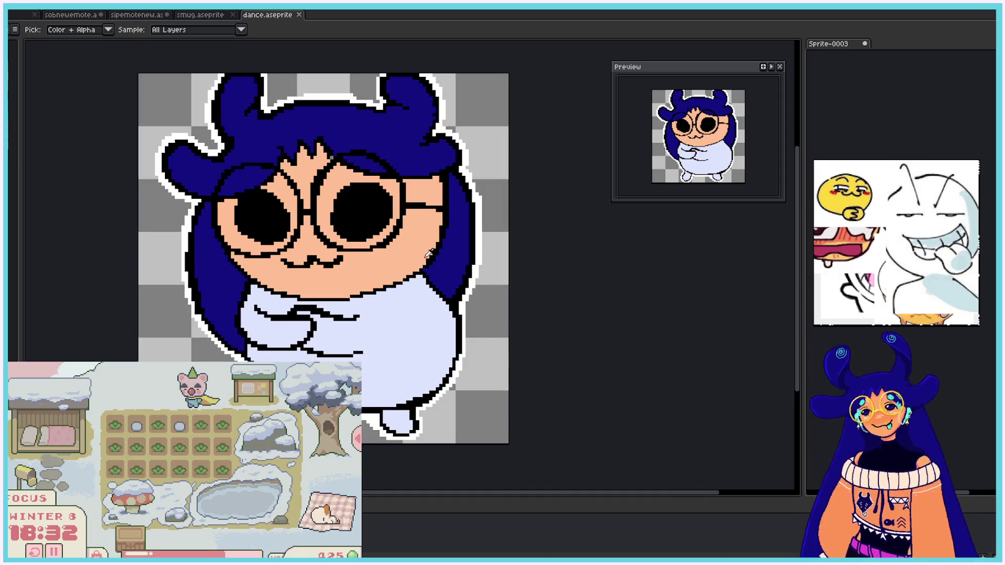
key(b)
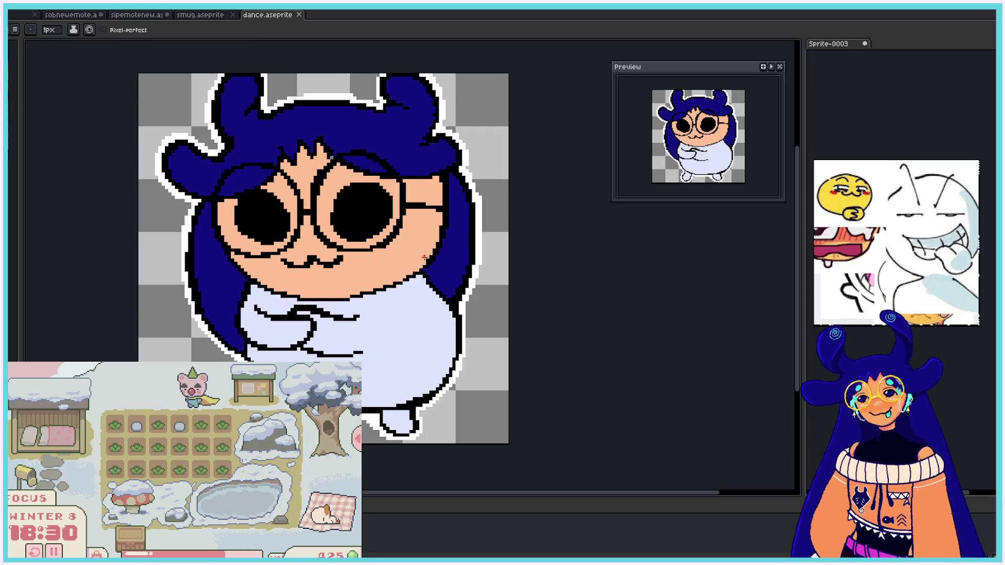
drag(328, 316, 324, 355)
drag(269, 318, 274, 343)
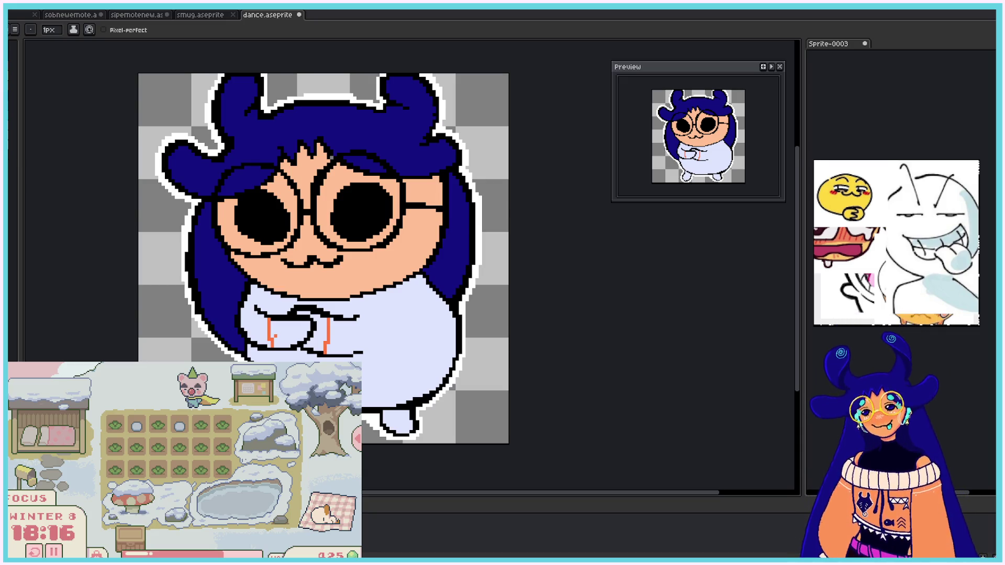
Step: Bucket-fill both hands peach and the lavender body and foot orange
key(g)
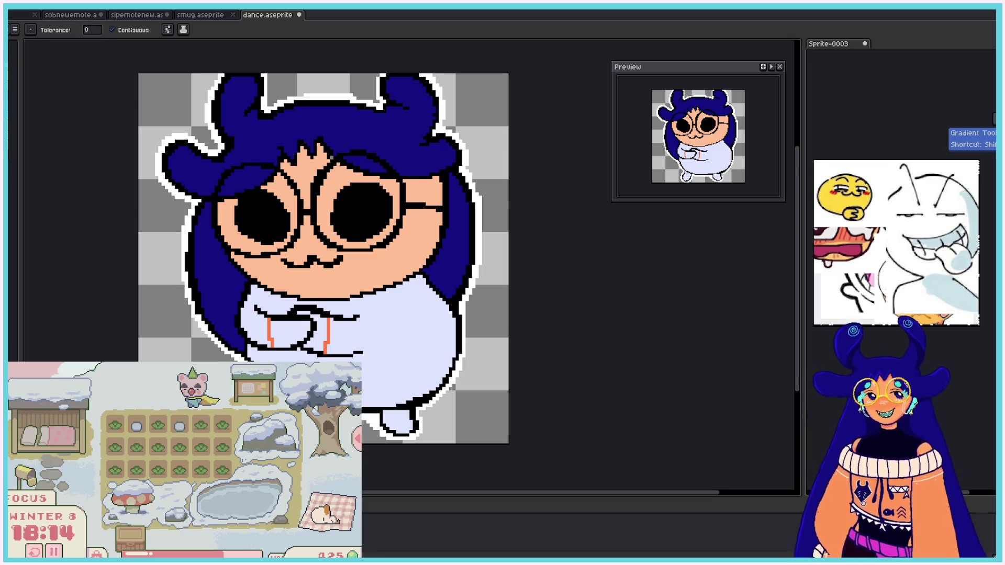
click(273, 320)
click(322, 330)
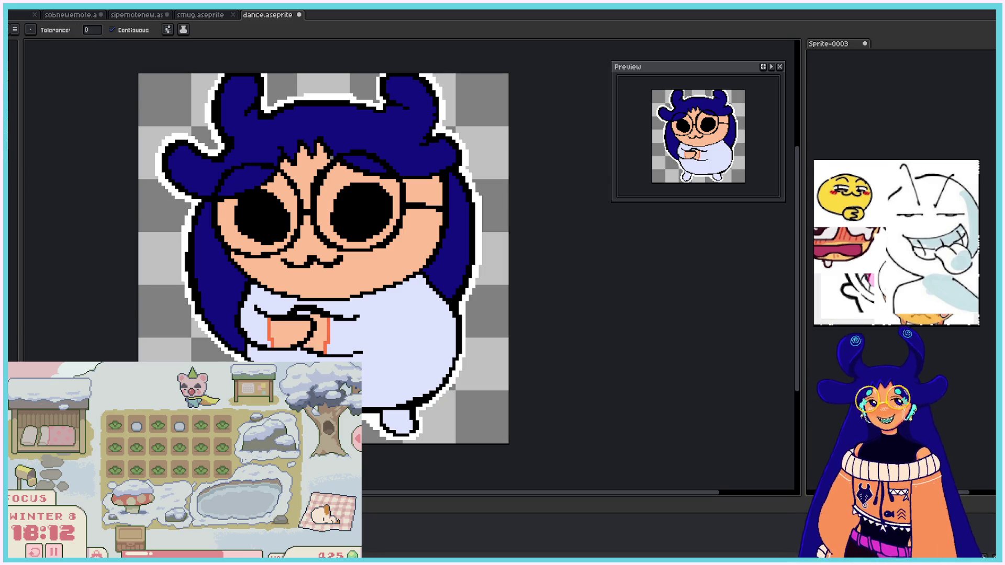
click(397, 335)
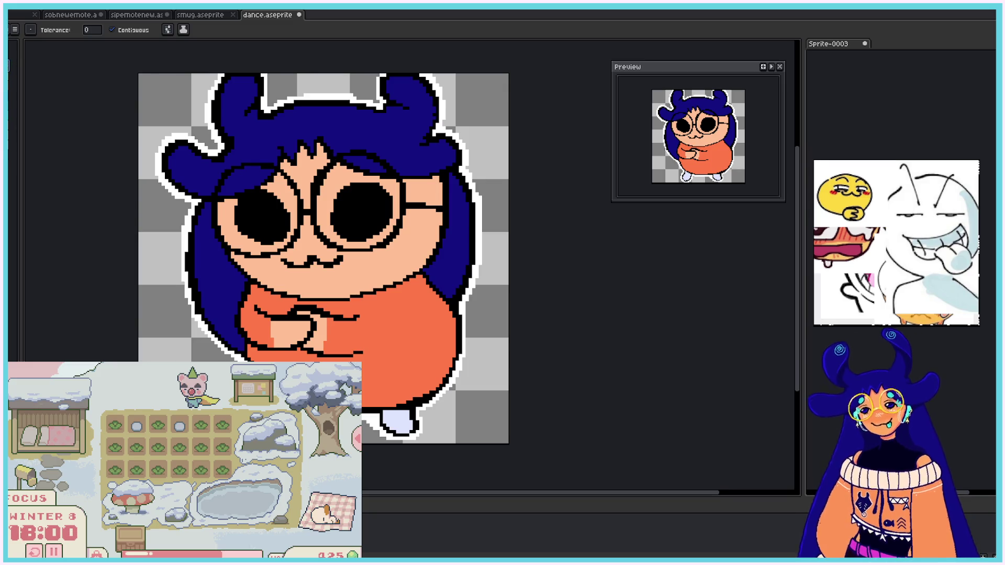
click(397, 423)
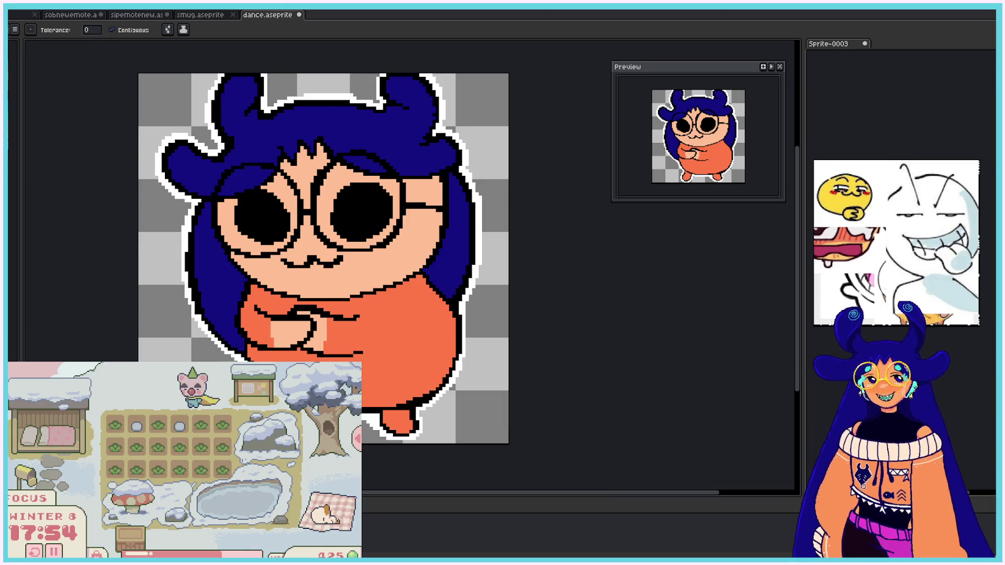
Step: Draw white Pencil highlight strokes down both edges of the hand, undoing one extra stroke
key(b)
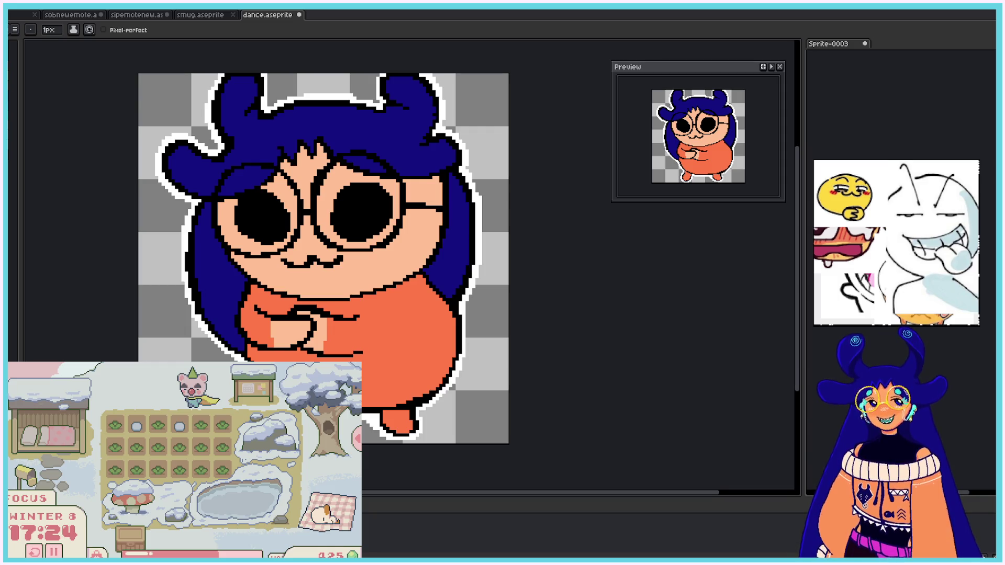
drag(271, 318, 276, 347)
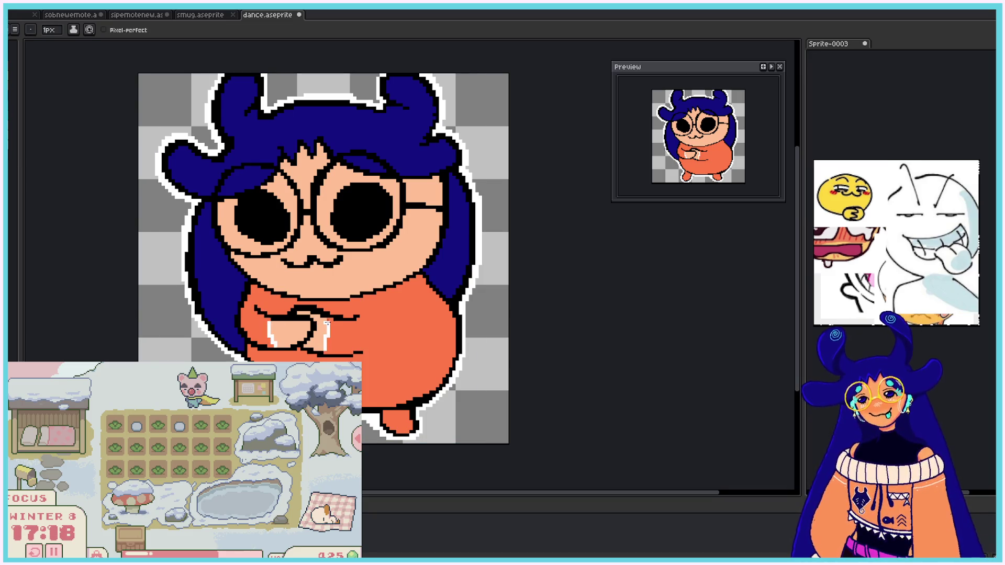
drag(325, 319, 324, 348)
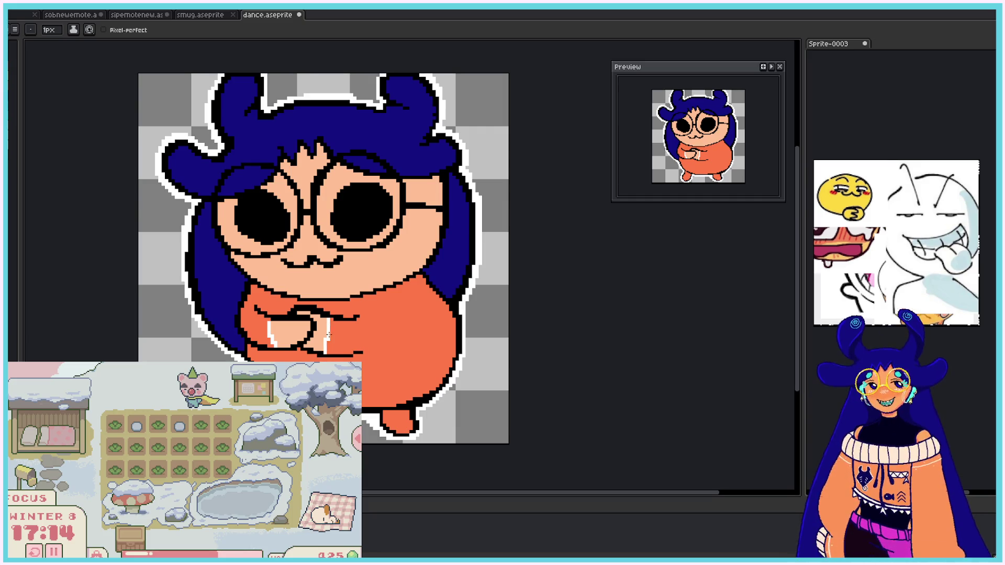
drag(340, 353, 339, 325)
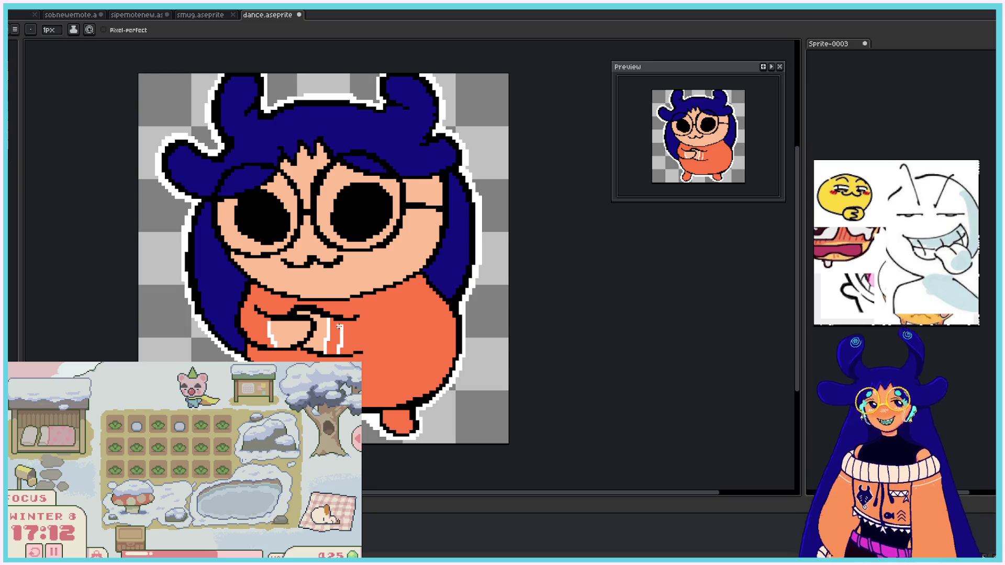
key(ctrl+z)
Step: Add small white highlight dots on the right and left hands
click(338, 326)
click(335, 346)
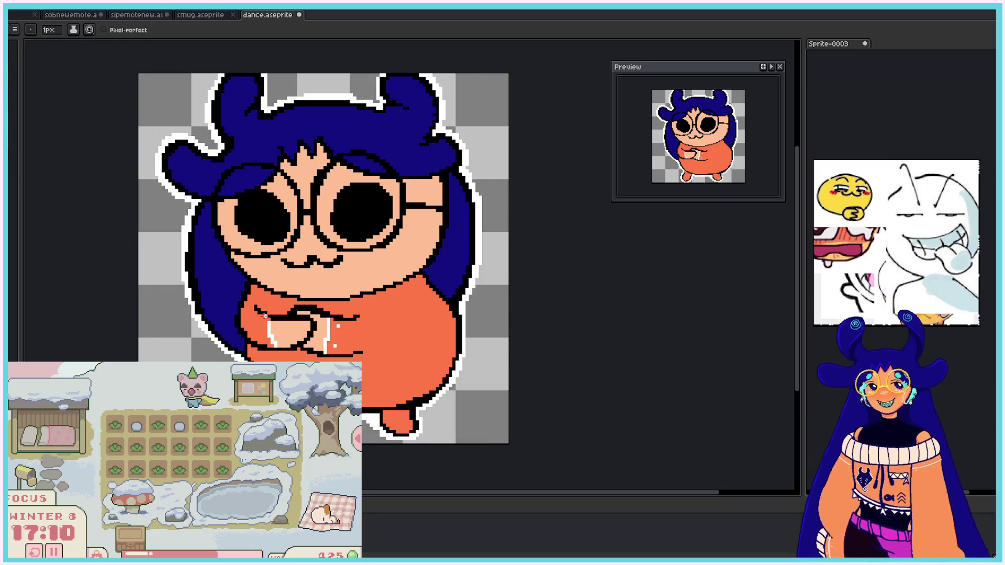
click(259, 323)
click(261, 335)
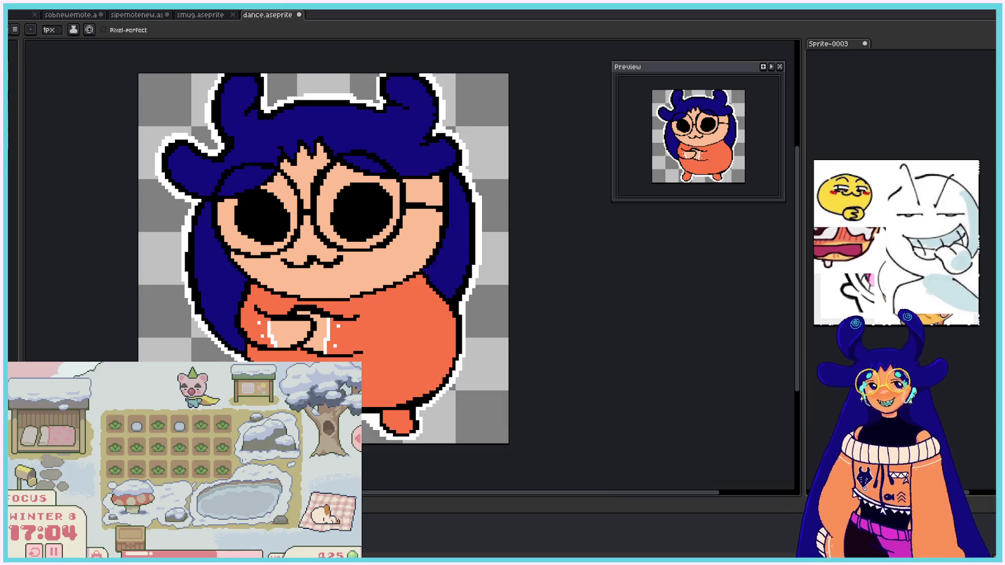
drag(797, 254, 797, 238)
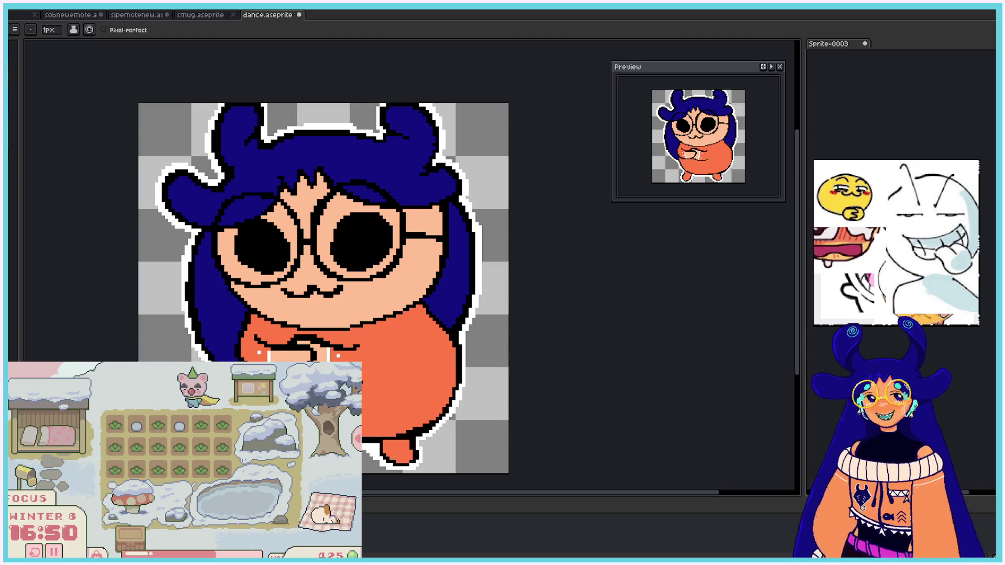
Step: On the next frame, draw a red vertical sleeve line down the white shirt
key(Right)
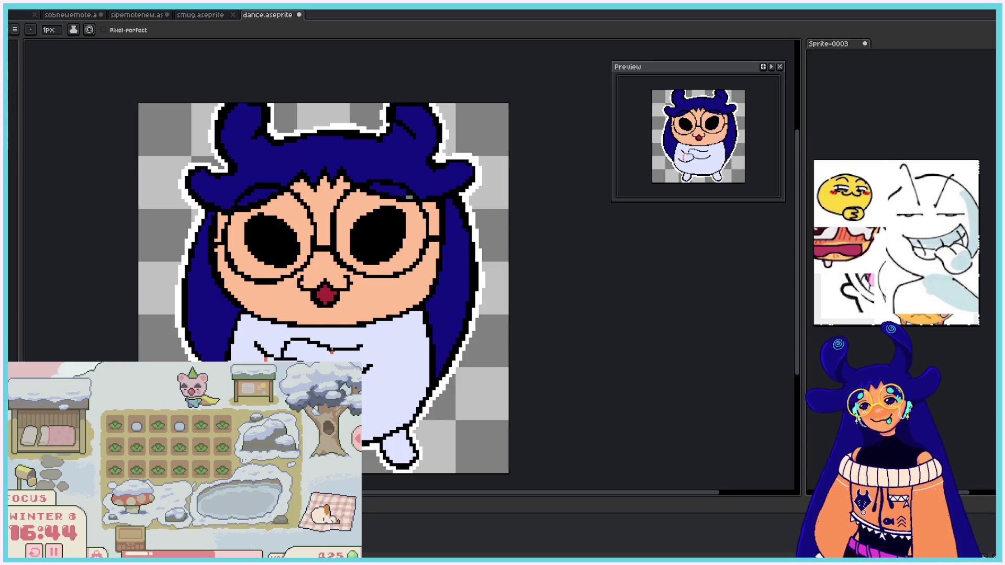
drag(325, 348, 325, 361)
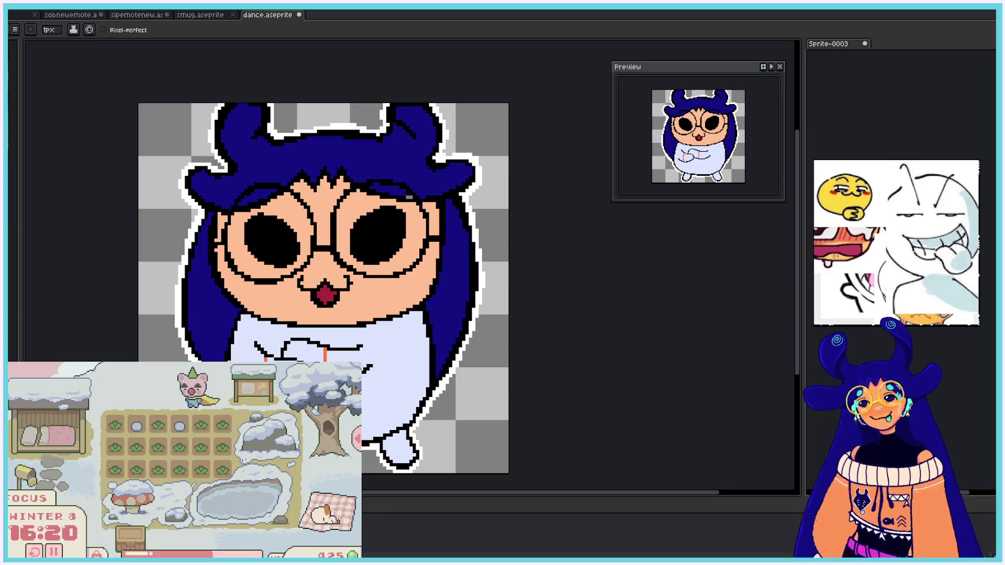
Step: Fill the shirt, foot and hand orange with the Paint Bucket
key(g)
click(335, 335)
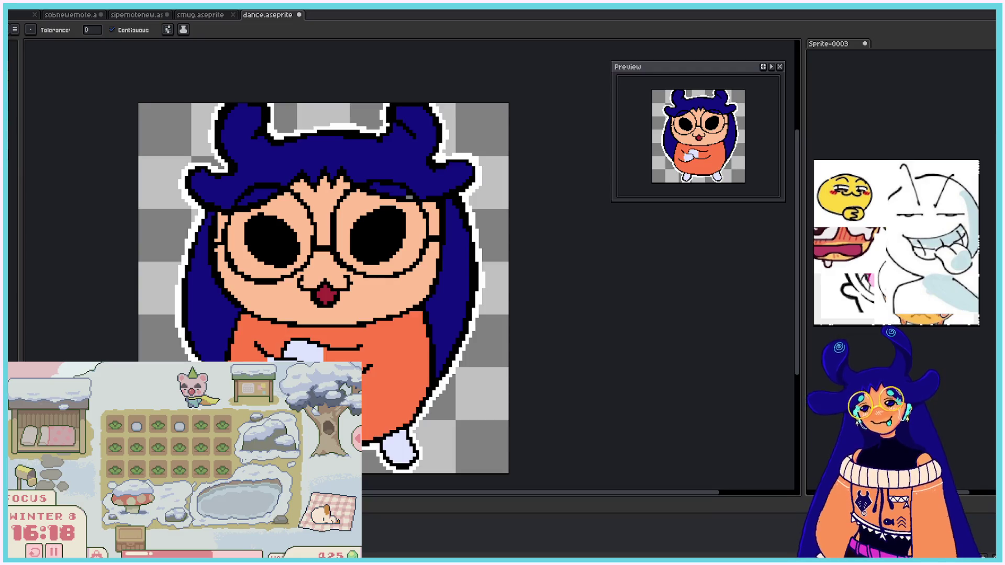
click(397, 447)
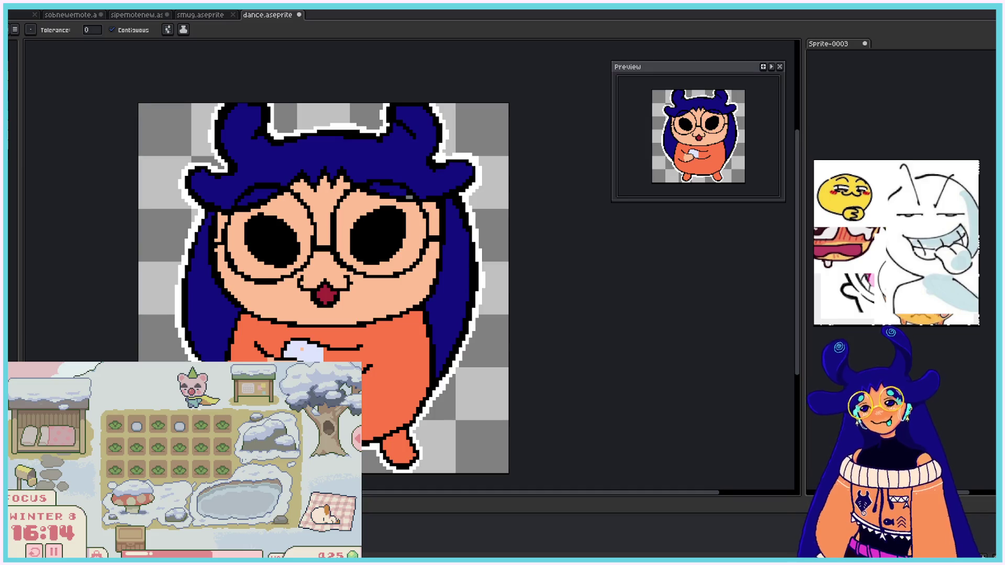
click(302, 349)
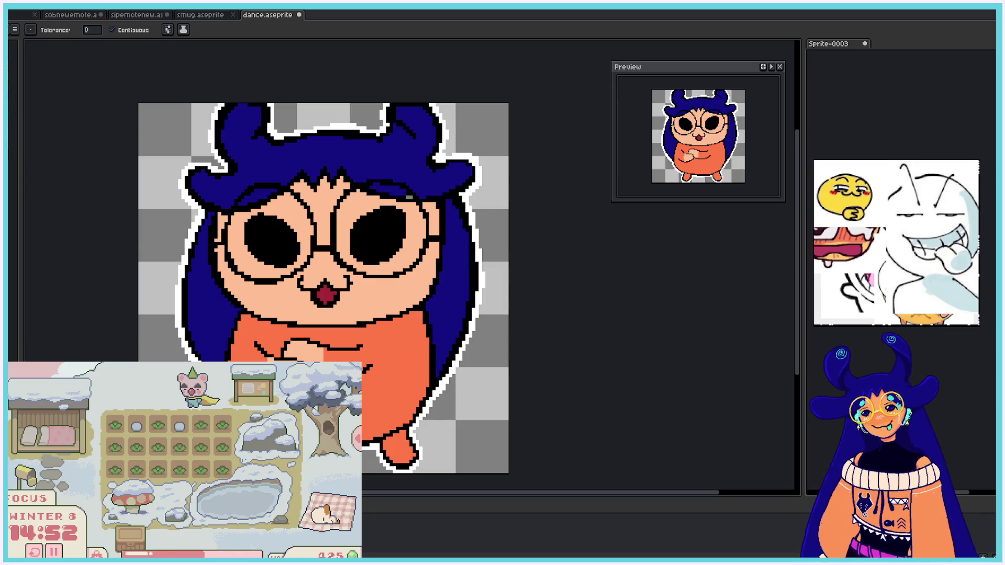
Step: Fill a small hand area white and pencil a short white highlight on the hands
click(271, 358)
key(b)
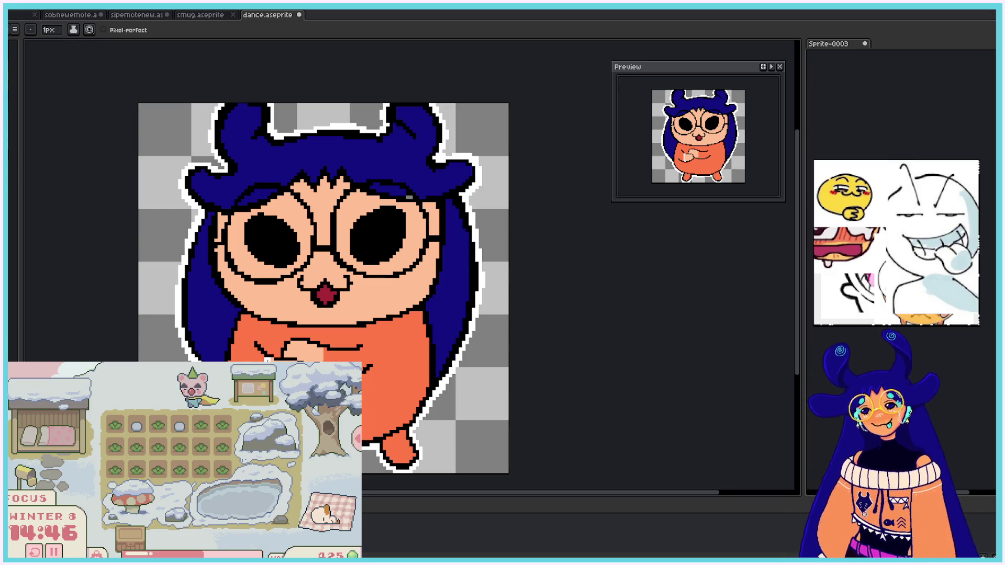
drag(325, 350, 324, 361)
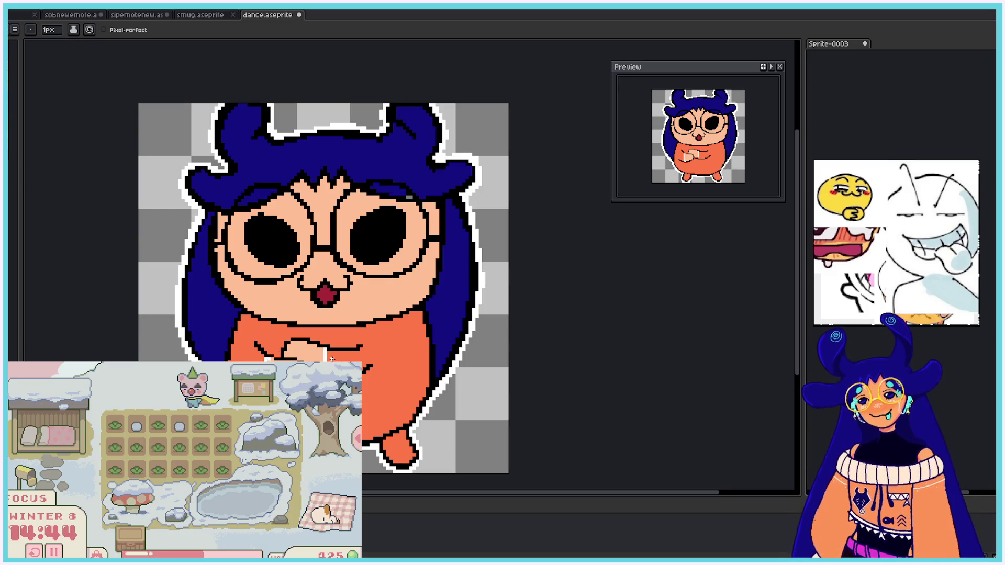
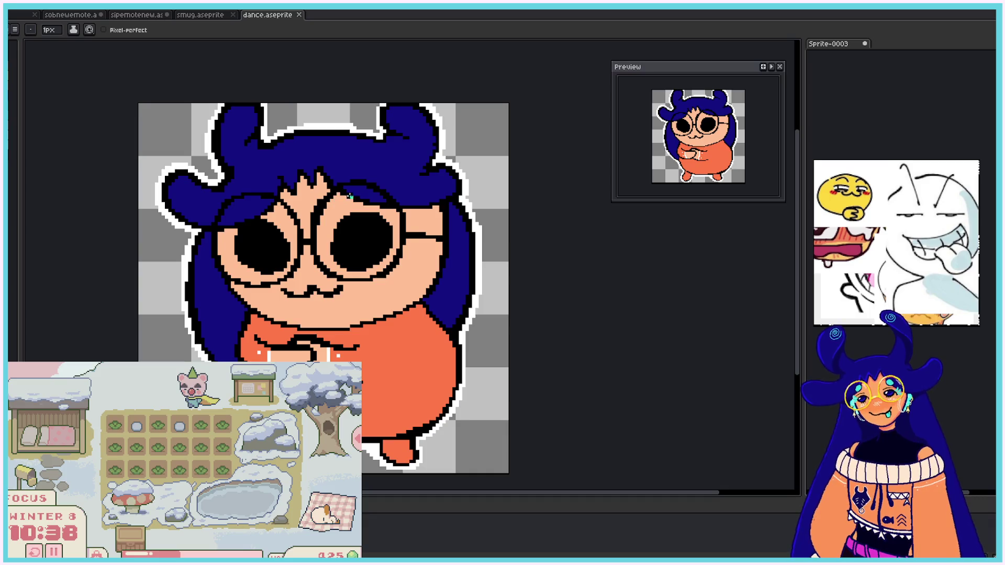
Step: Reshape the cyan highlight, add a cyan mark above the left eye, and paint a left-horn swirl
drag(350, 197, 357, 203)
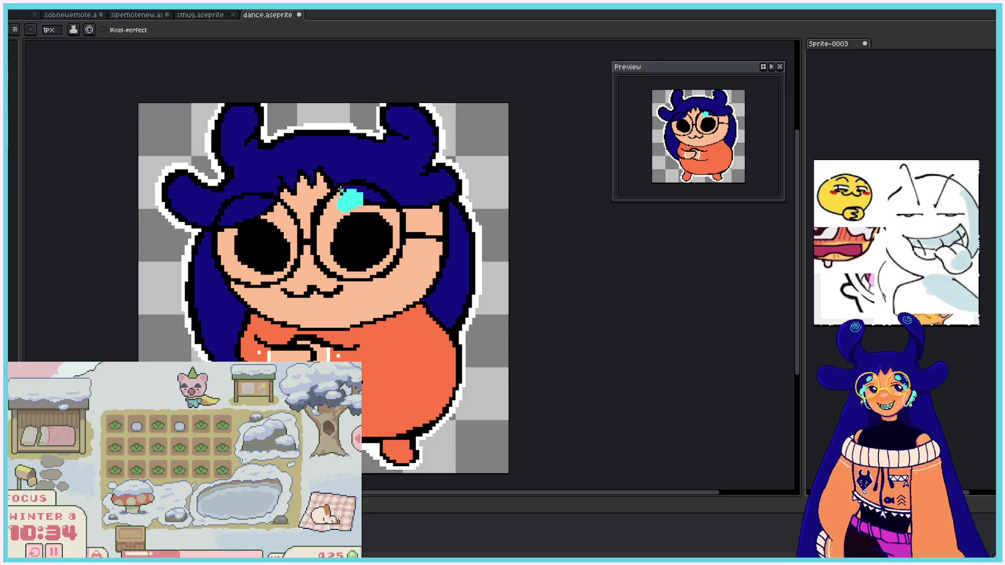
mouse_move(253, 205)
mouse_down()
mouse_move(267, 208)
mouse_move(249, 207)
mouse_up()
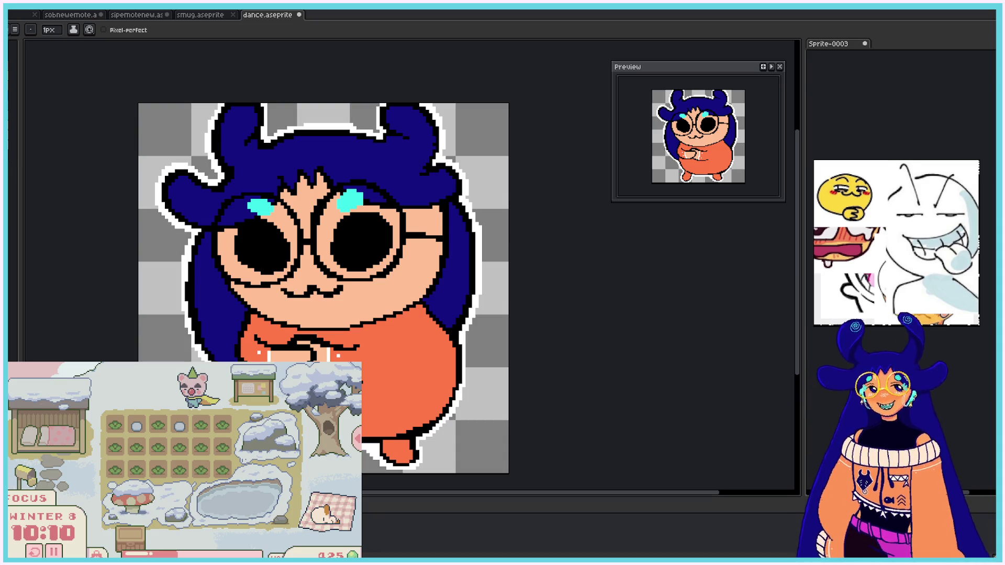
mouse_move(241, 120)
mouse_down()
mouse_move(232, 125)
mouse_move(255, 122)
mouse_move(222, 131)
mouse_move(239, 139)
mouse_up()
Step: Undo the stray swirl, paint a cyan swirl on the right horn, and advance a frame
key(v)
key(b)
key(ctrl+z)
key(ctrl+z)
key(ctrl+z)
mouse_move(407, 120)
mouse_down()
mouse_move(419, 110)
mouse_move(419, 133)
mouse_up()
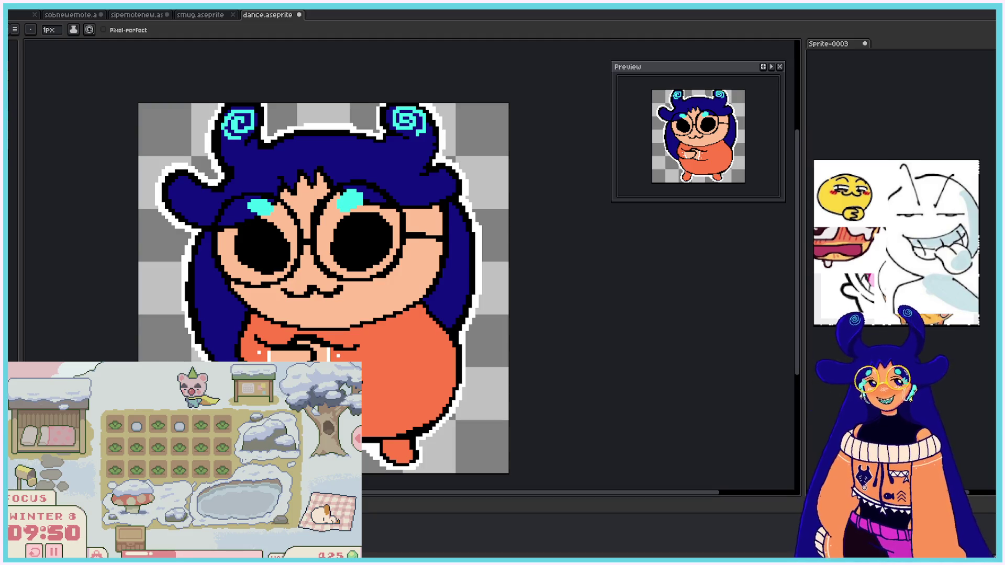
key(Right)
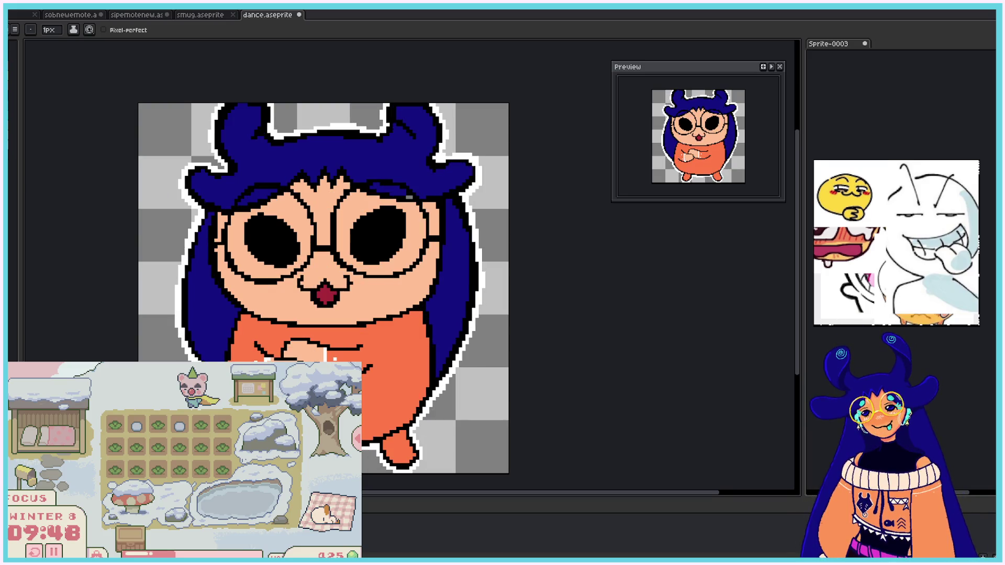
Step: Paint cyan marks over both eyes and swirls on both horns, then start the next frame's right brow mark
drag(369, 198, 366, 203)
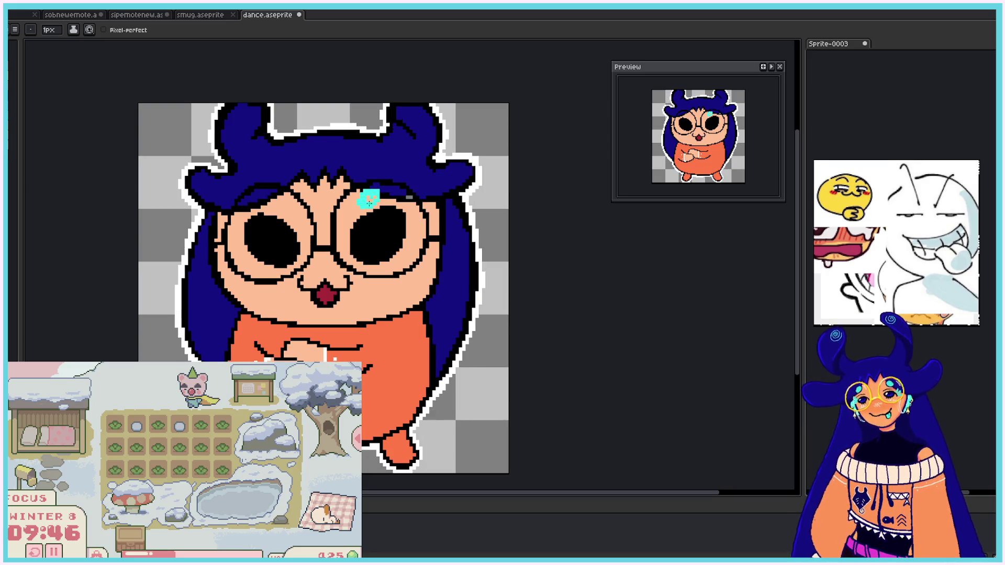
mouse_move(281, 206)
mouse_down()
mouse_move(280, 194)
mouse_move(271, 207)
mouse_up()
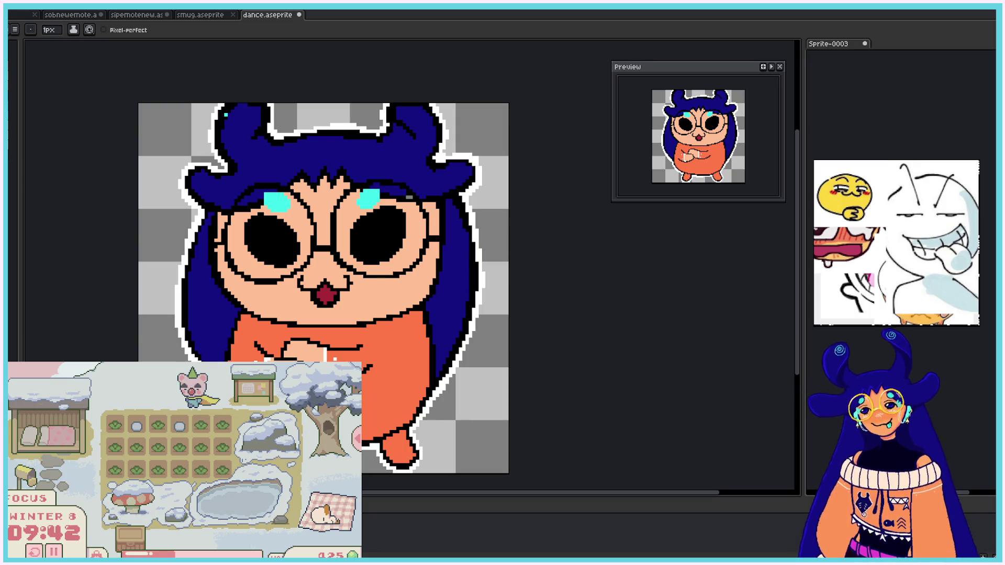
mouse_move(246, 118)
mouse_down()
mouse_move(236, 116)
mouse_move(255, 110)
mouse_up()
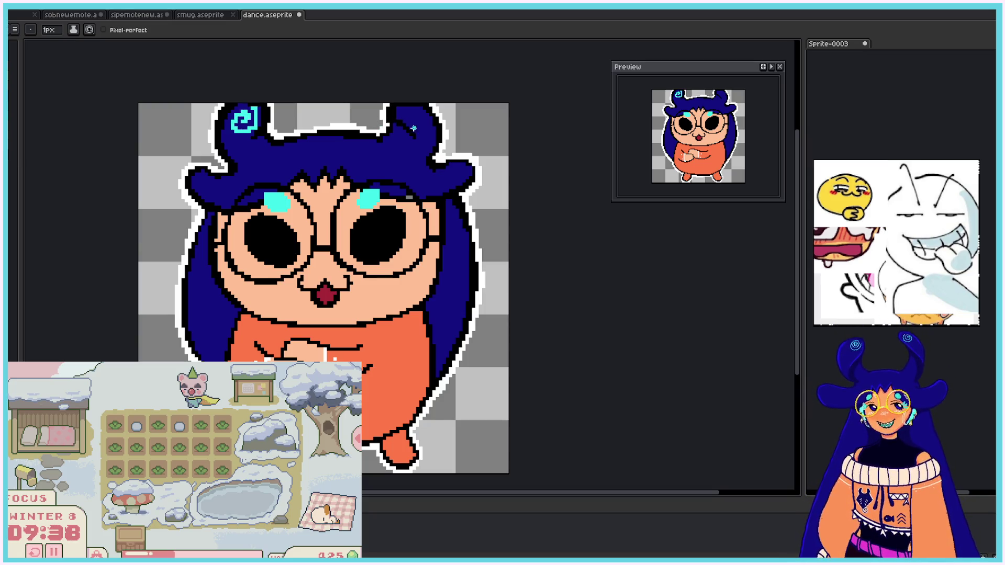
mouse_move(419, 117)
mouse_down()
mouse_move(422, 126)
mouse_move(408, 120)
mouse_up()
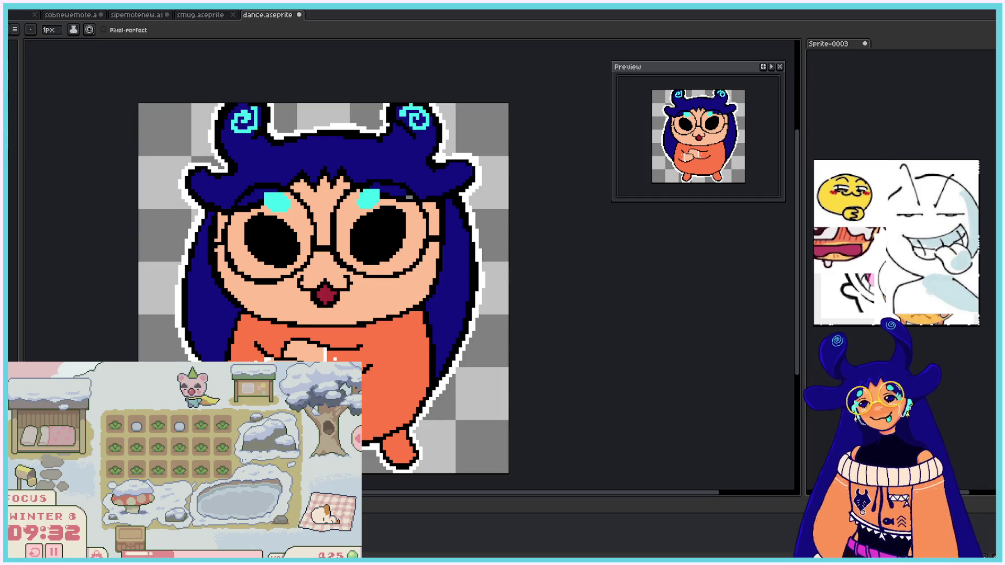
key(Right)
drag(369, 187, 380, 187)
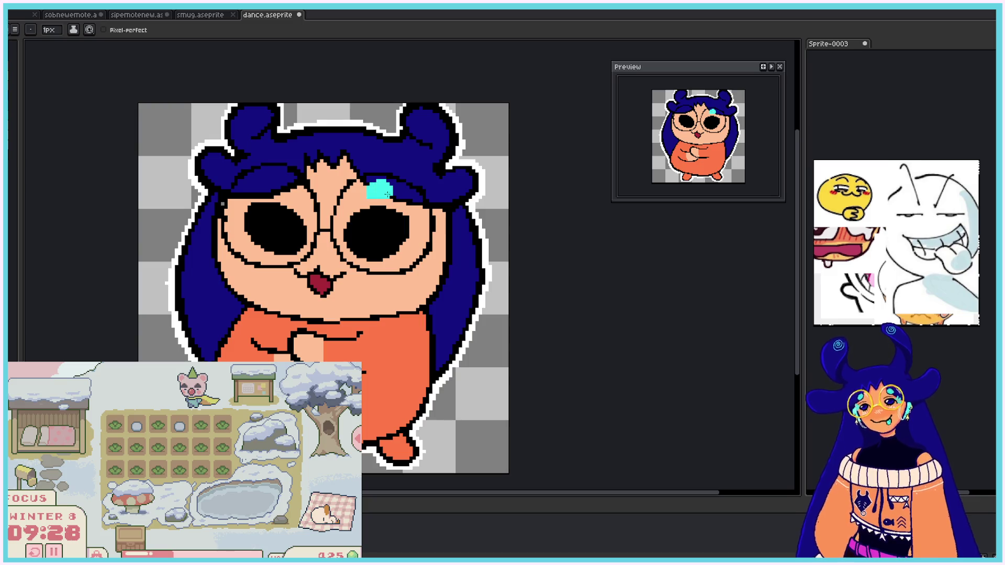
Step: Add the left cyan brow mark and both horn spirals, undoing the left one, then play the animation
mouse_move(275, 180)
mouse_down()
mouse_move(291, 189)
mouse_move(273, 178)
mouse_up()
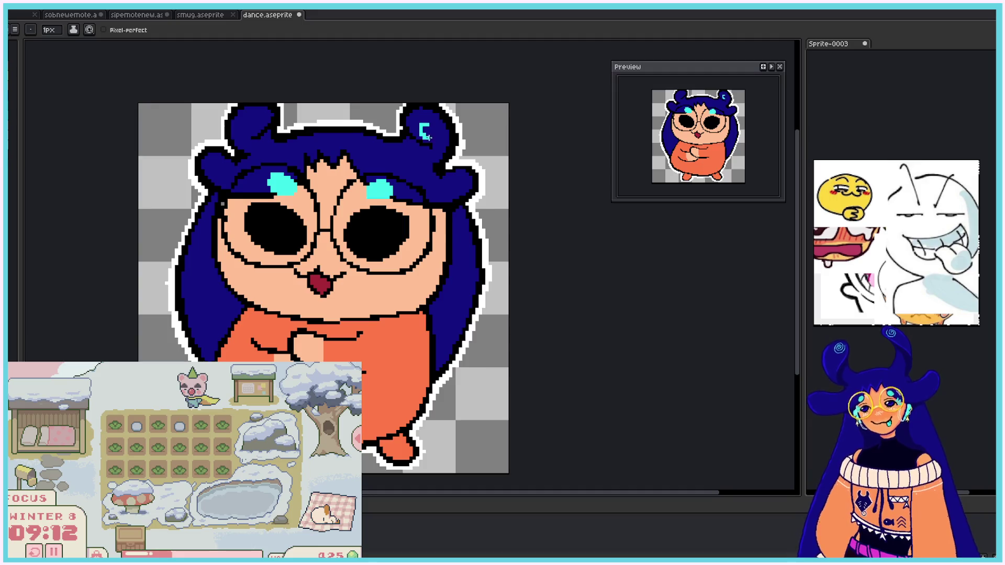
mouse_move(424, 129)
mouse_down()
mouse_move(415, 117)
mouse_move(428, 142)
mouse_move(430, 126)
mouse_up()
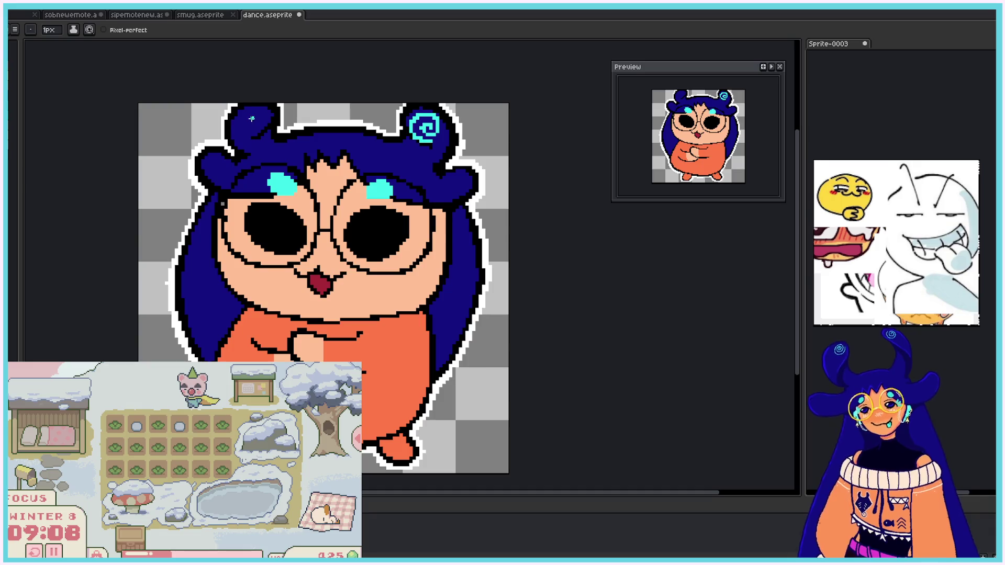
mouse_move(250, 121)
mouse_down()
mouse_move(262, 110)
mouse_move(243, 134)
mouse_move(258, 113)
mouse_move(242, 134)
mouse_move(235, 111)
mouse_up()
key(ctrl+z)
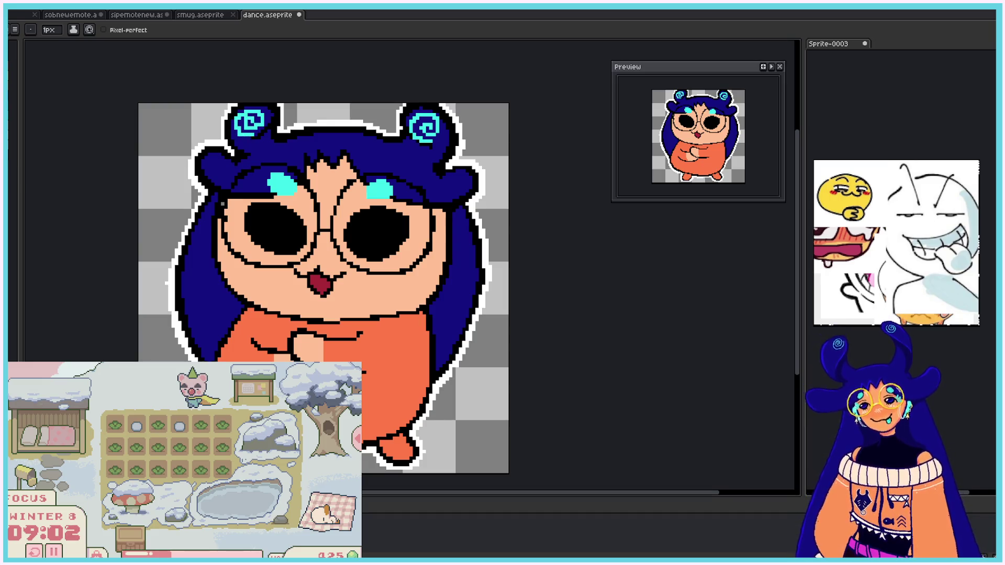
key(Return)
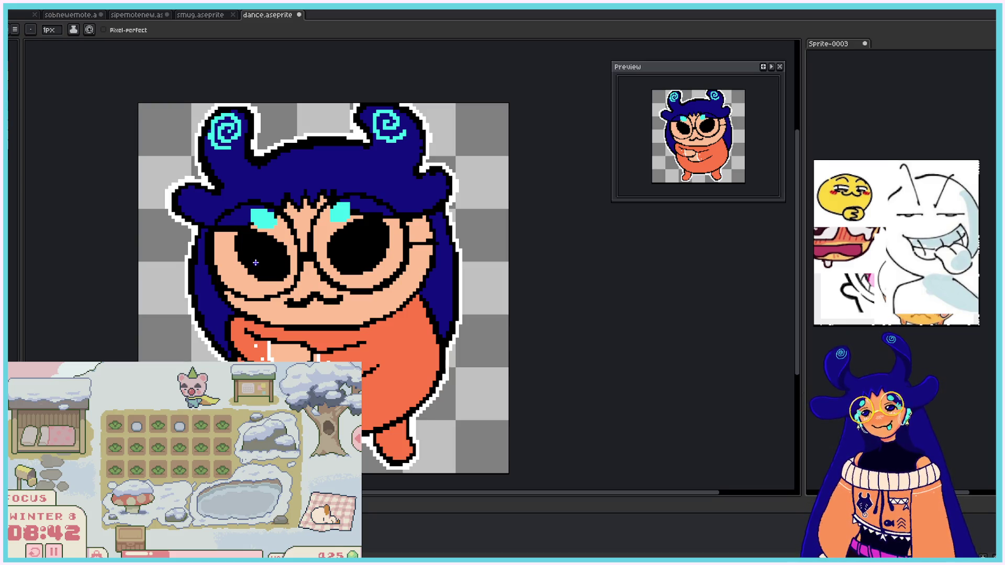
Step: With a 2px brush, shade the lower part of both eyes dark blue
mouse_move(247, 254)
mouse_down()
mouse_move(272, 269)
mouse_move(250, 259)
mouse_up()
key(ctrl+z)
key(ctrl+z)
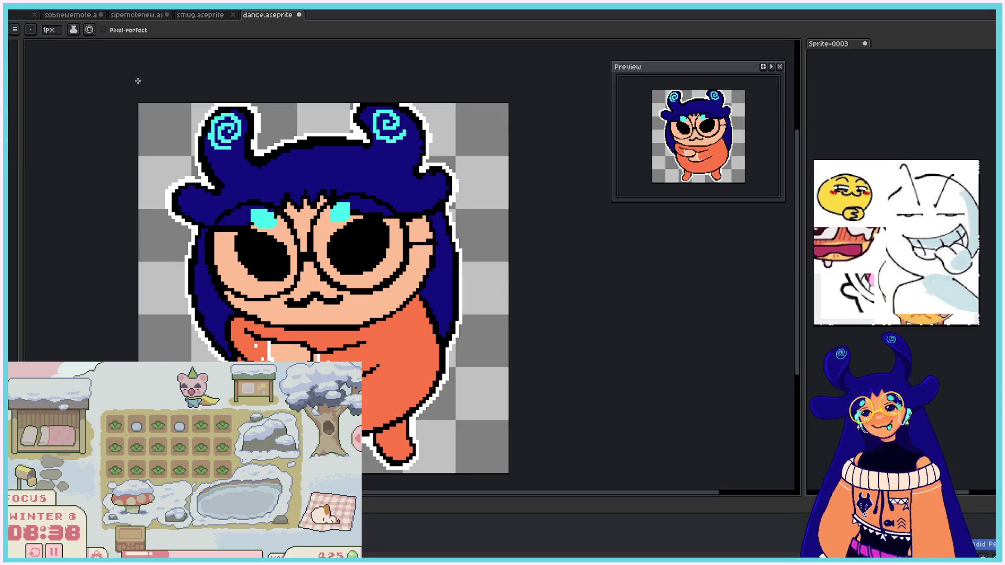
click(50, 30)
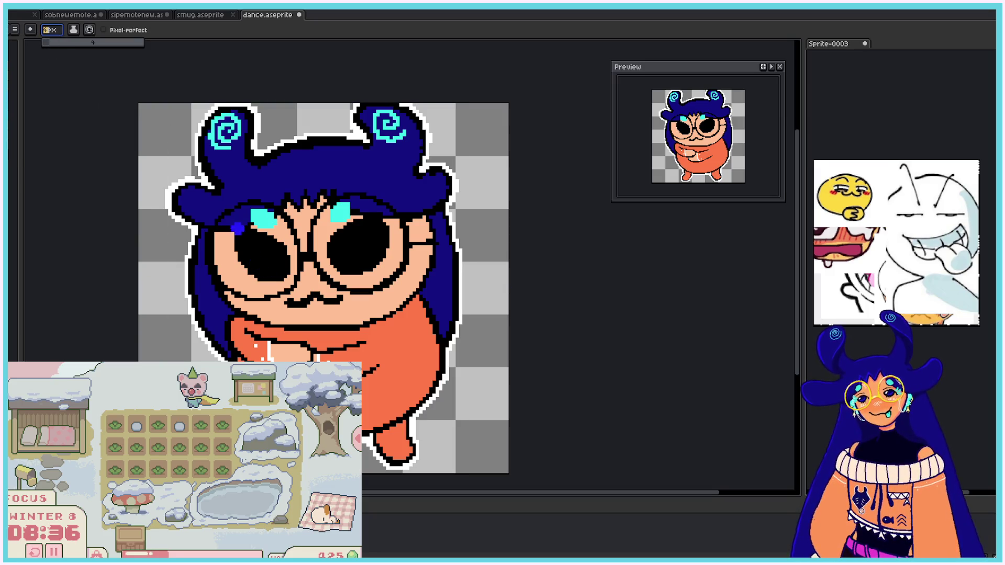
drag(48, 46, 52, 47)
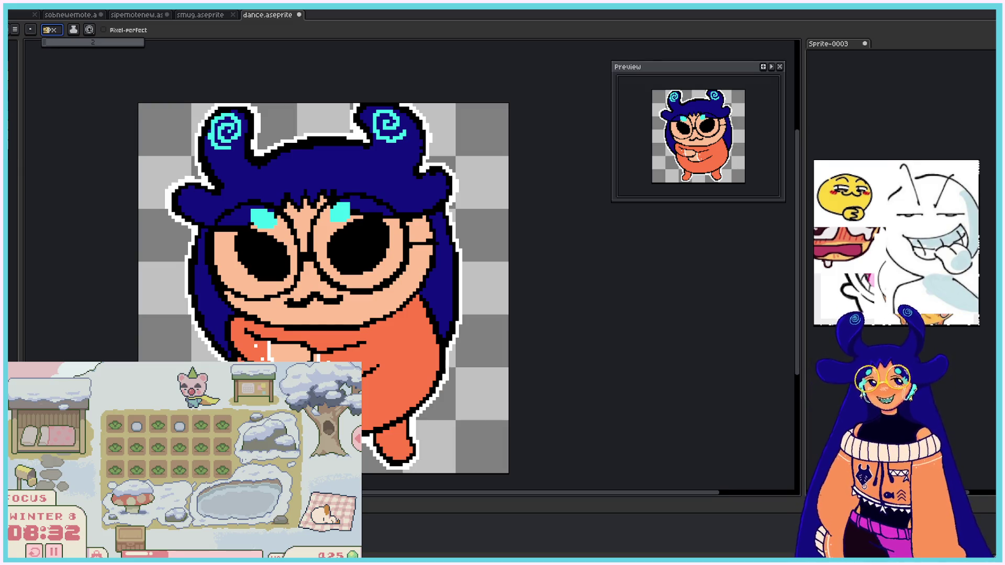
mouse_move(243, 252)
mouse_down()
mouse_move(259, 268)
mouse_move(283, 266)
mouse_up()
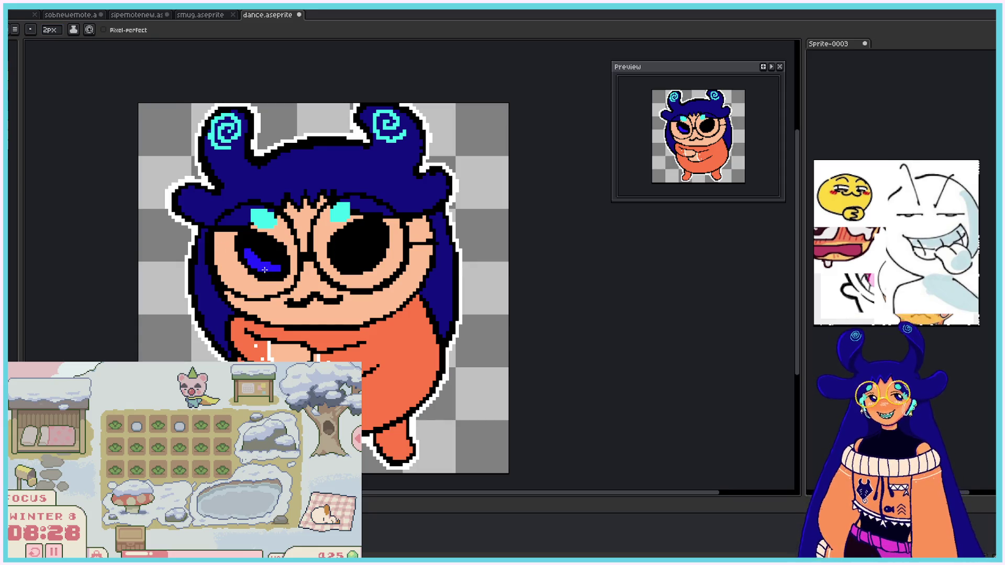
mouse_move(348, 263)
mouse_down()
mouse_move(367, 262)
mouse_move(351, 260)
mouse_move(375, 255)
mouse_move(380, 239)
mouse_up()
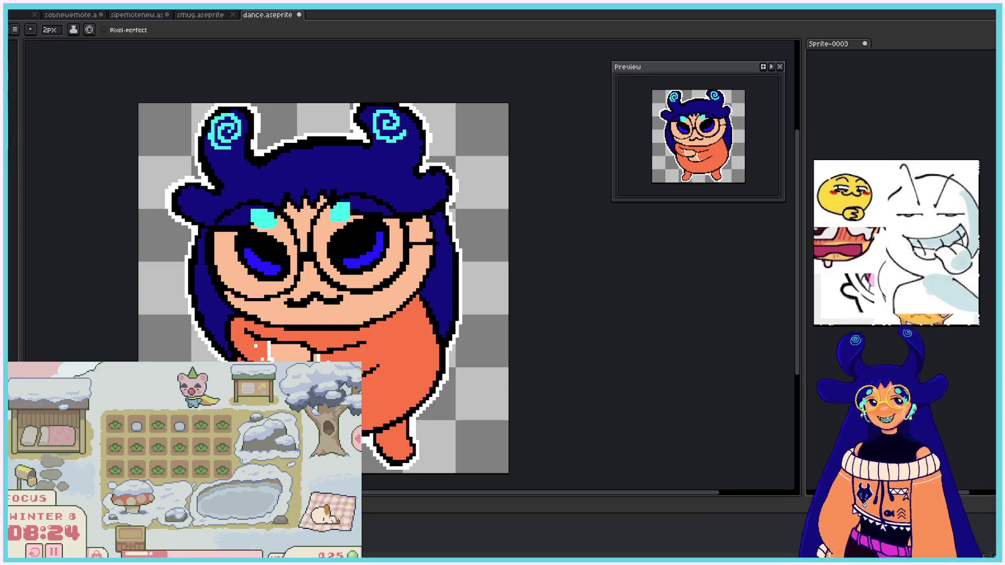
Step: Set the brush back to 1px and paint white highlights in both eyes
click(50, 30)
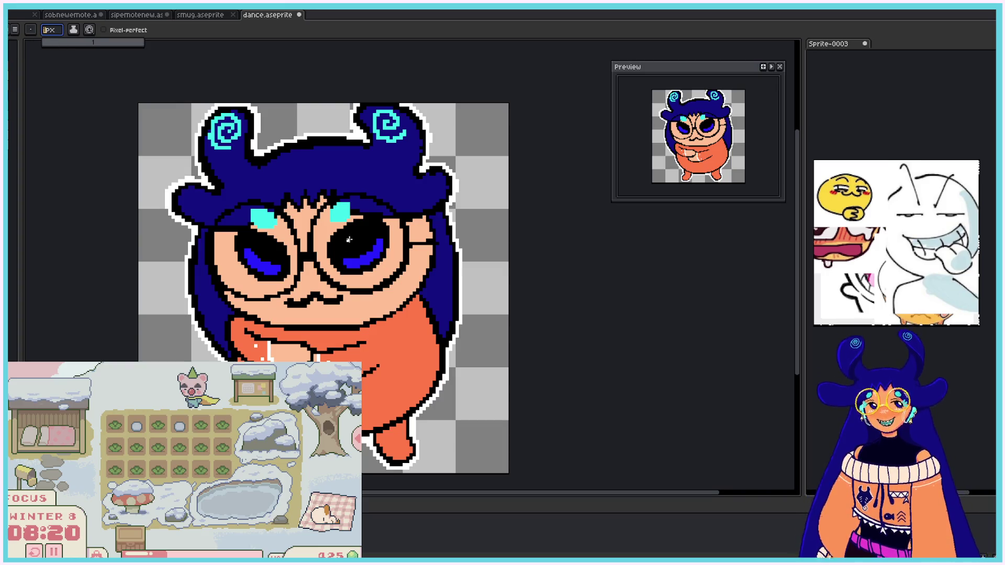
text(1)
key(Return)
drag(349, 238, 348, 232)
drag(259, 243, 268, 242)
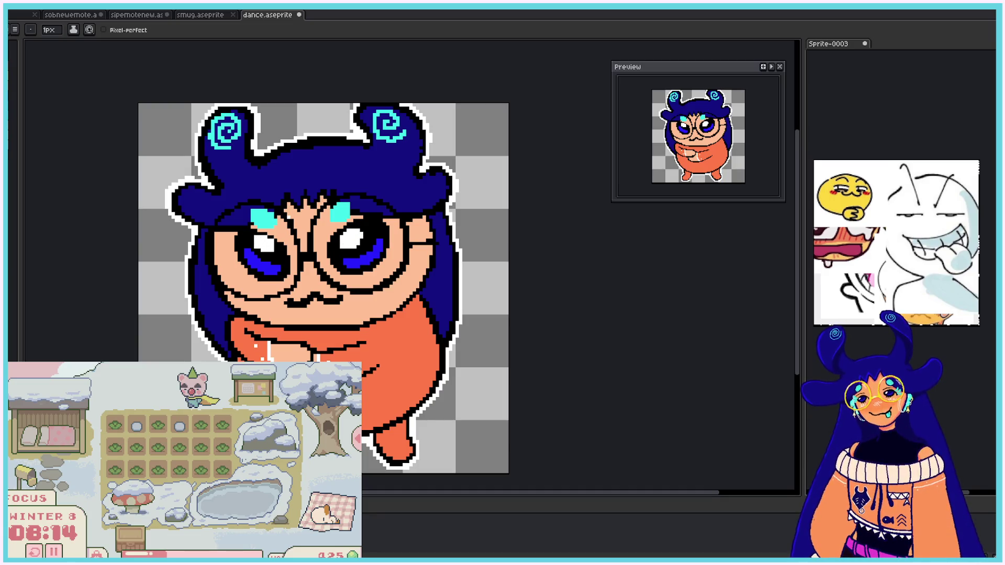
key(ctrl+z)
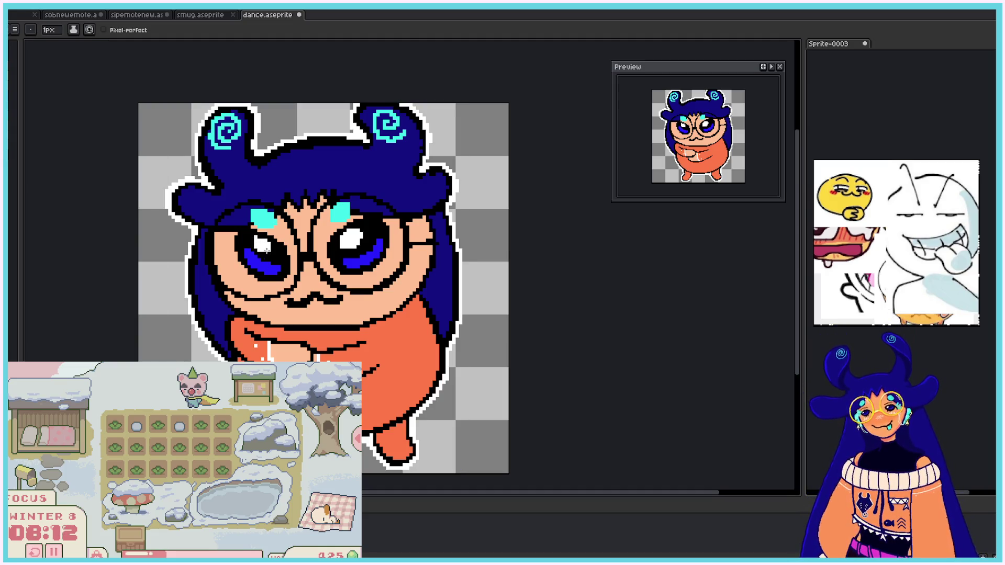
drag(260, 241, 269, 254)
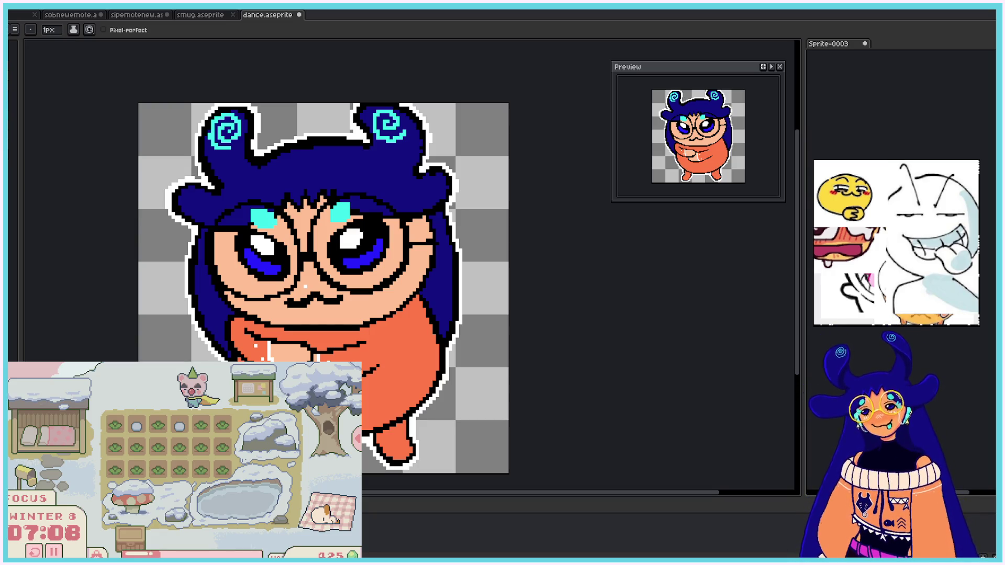
Step: Paint white highlights in both eyes on the next two animation frames
key(Right)
drag(266, 239, 263, 232)
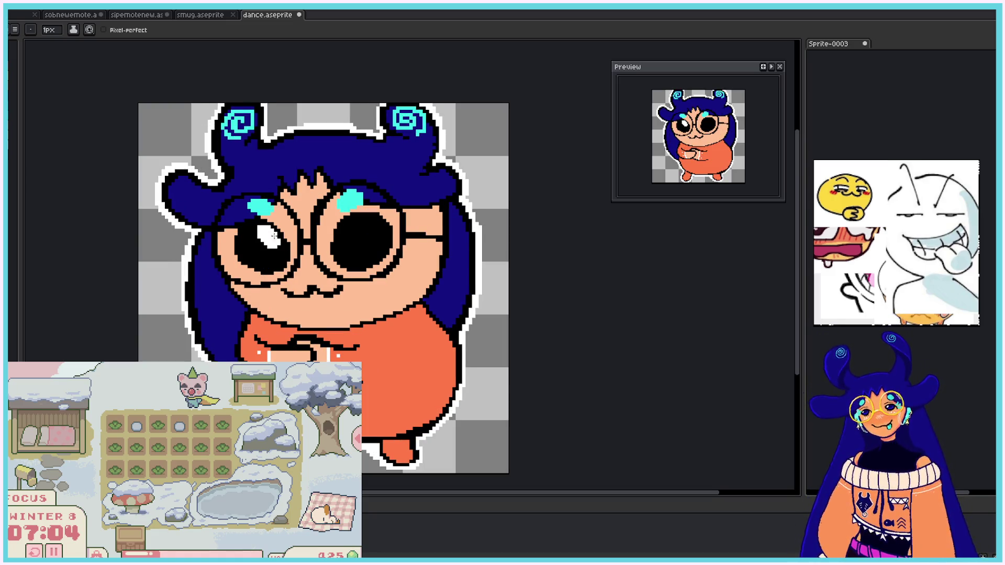
drag(346, 226, 351, 229)
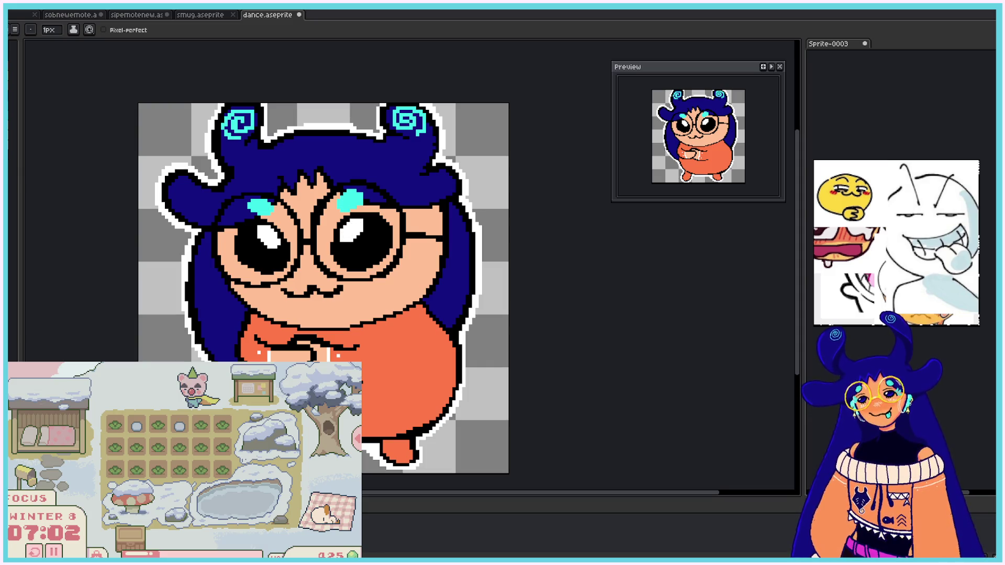
key(.)
drag(269, 230, 281, 233)
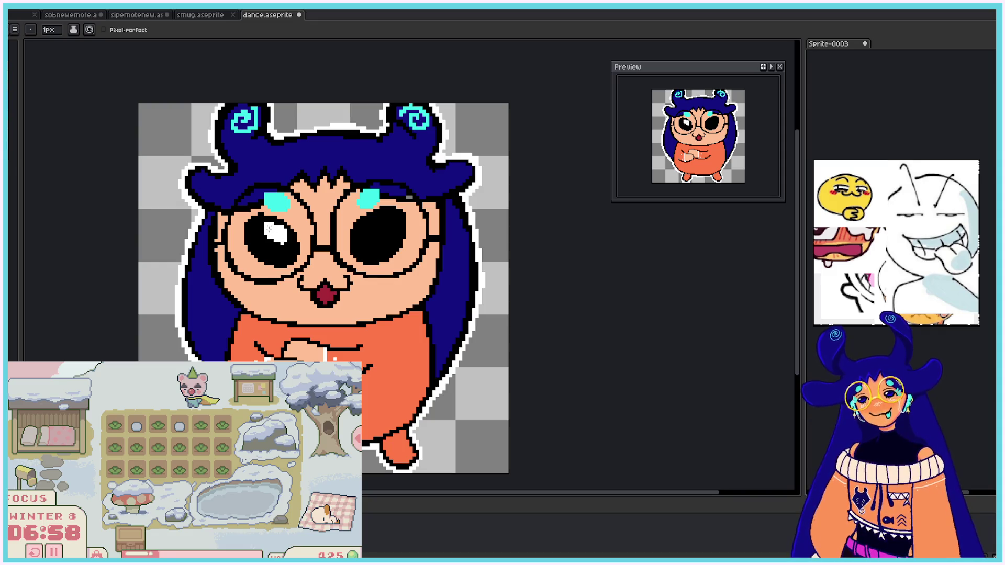
drag(373, 226, 373, 229)
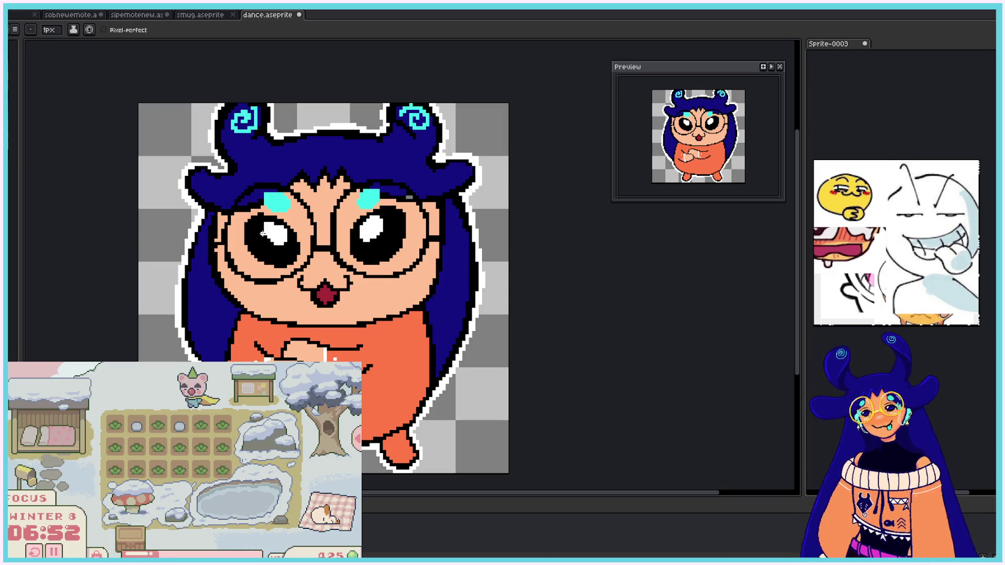
Step: On another frame, add white highlights to both eyes and enlarge them slightly
key(Right)
drag(276, 212, 288, 222)
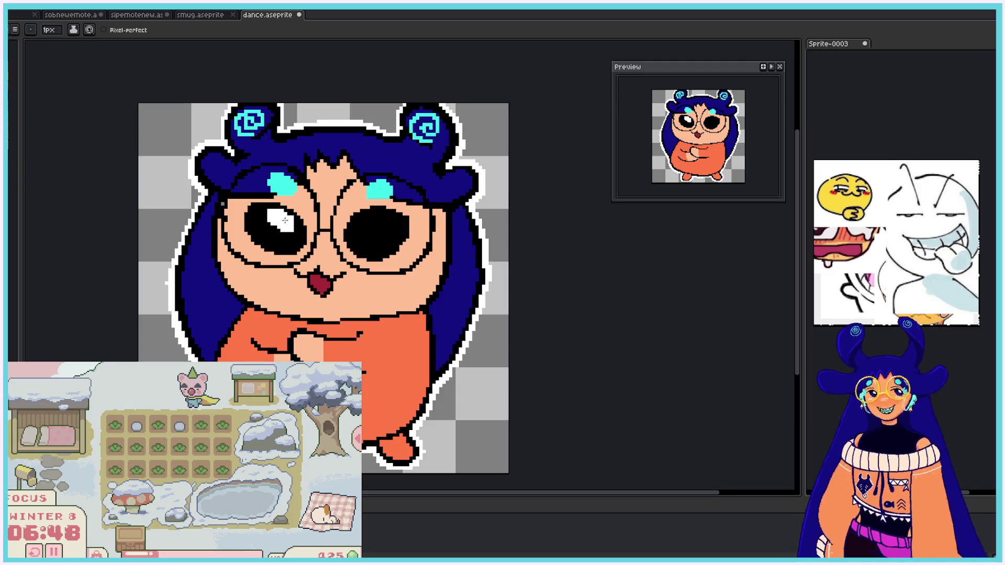
mouse_move(367, 216)
mouse_down()
mouse_move(372, 225)
mouse_move(359, 224)
mouse_up()
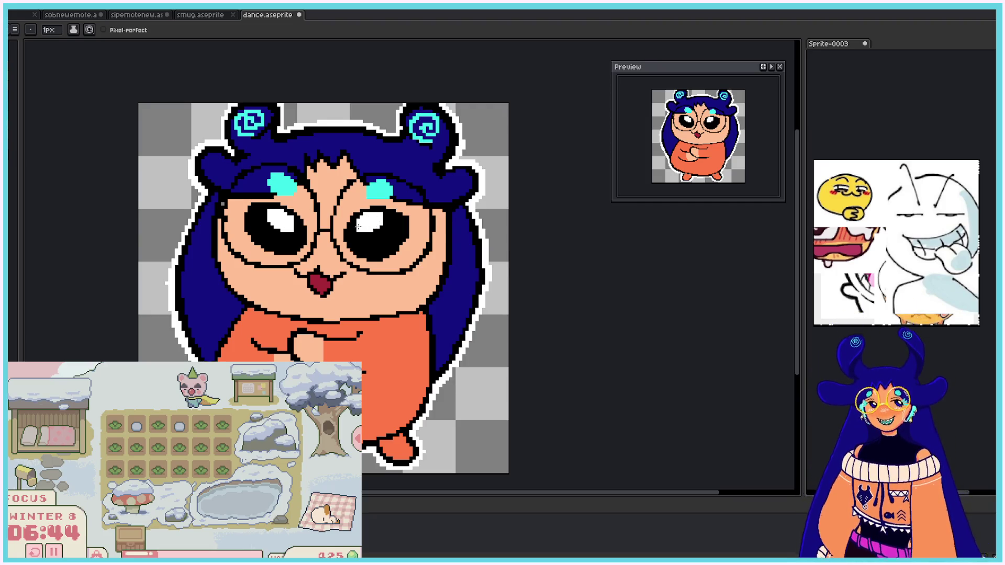
click(295, 228)
mouse_move(367, 226)
mouse_down()
mouse_move(358, 235)
mouse_move(367, 231)
mouse_up()
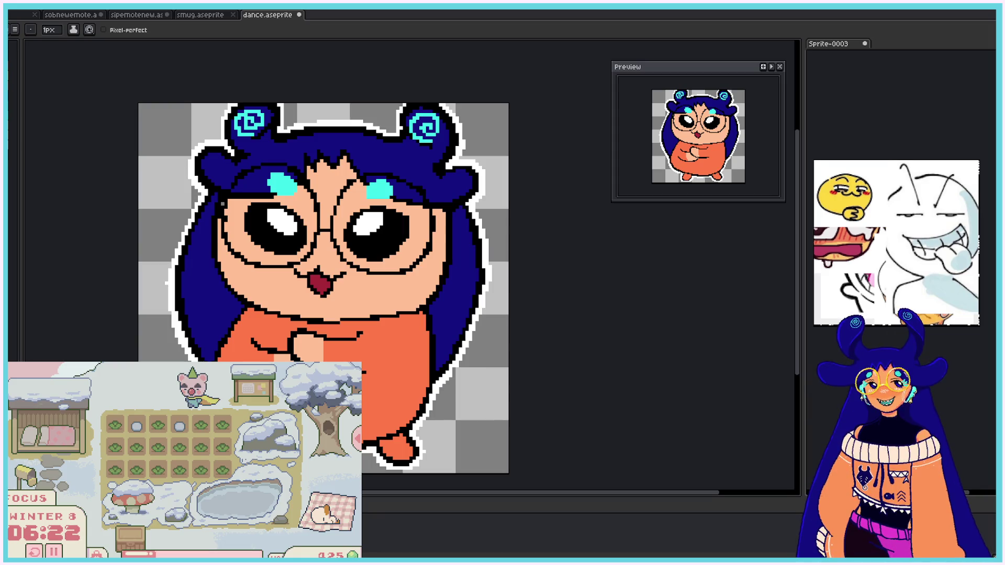
Step: Paint dark-blue crescent reflections in both pupils, checking playback, then move to the open-mouth frame
mouse_move(257, 226)
mouse_down()
mouse_move(281, 242)
mouse_move(256, 226)
mouse_up()
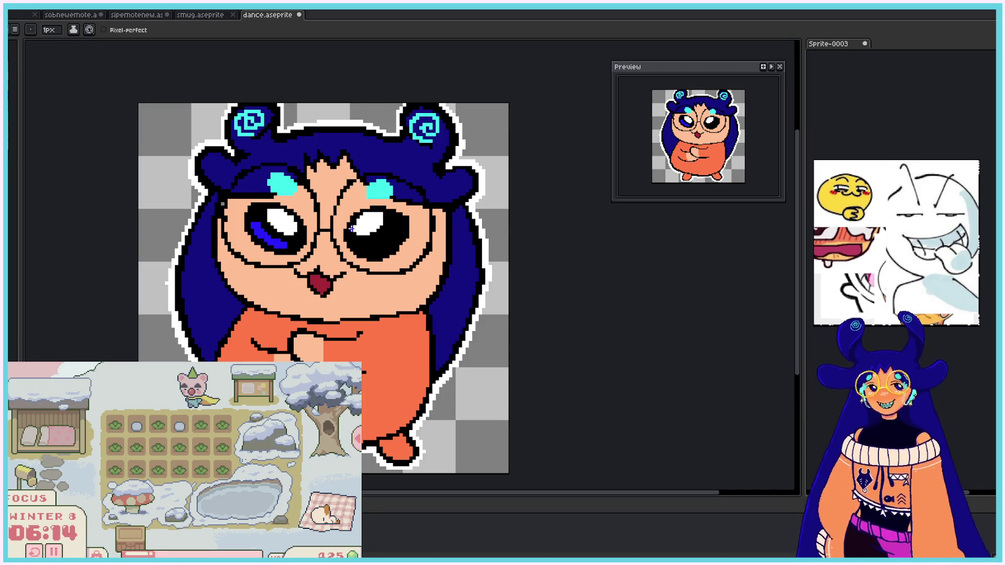
drag(393, 236, 369, 245)
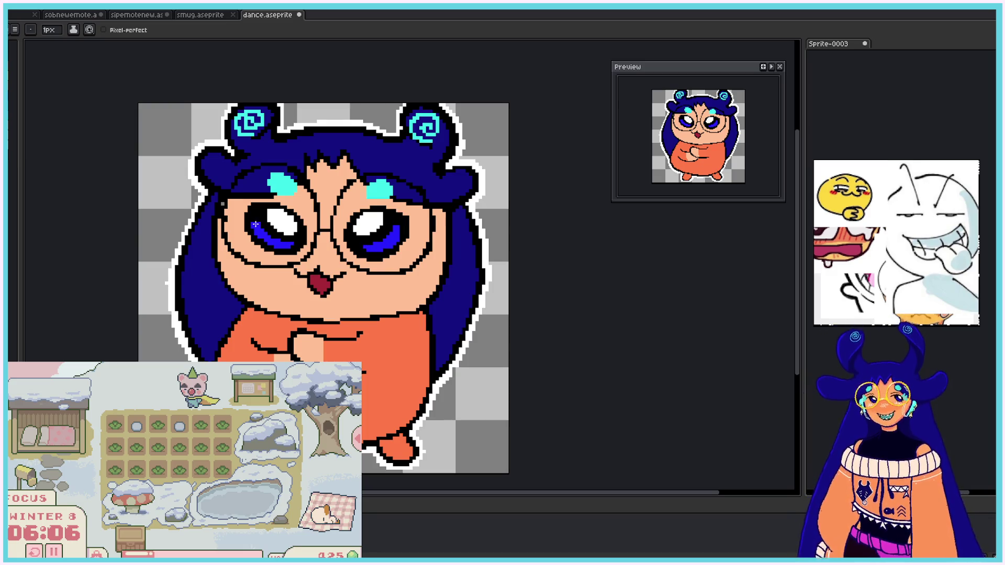
key(Return)
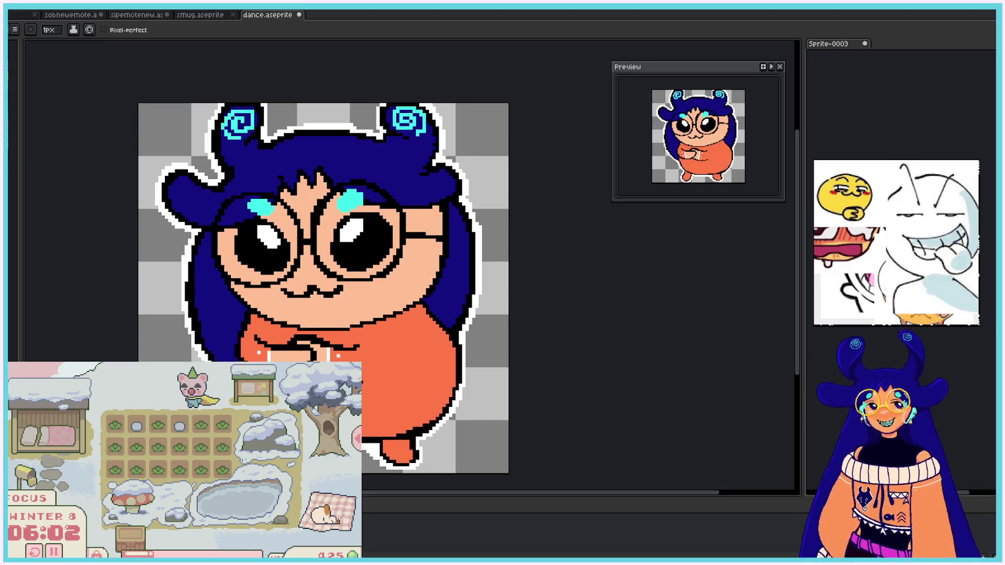
mouse_move(243, 255)
mouse_down()
mouse_move(266, 262)
mouse_move(247, 248)
mouse_up()
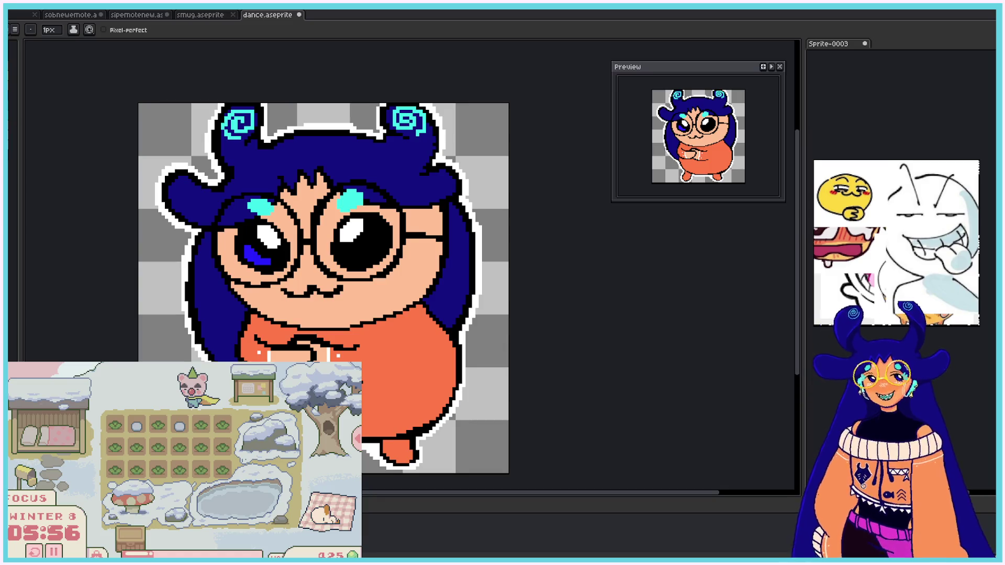
drag(247, 252, 272, 263)
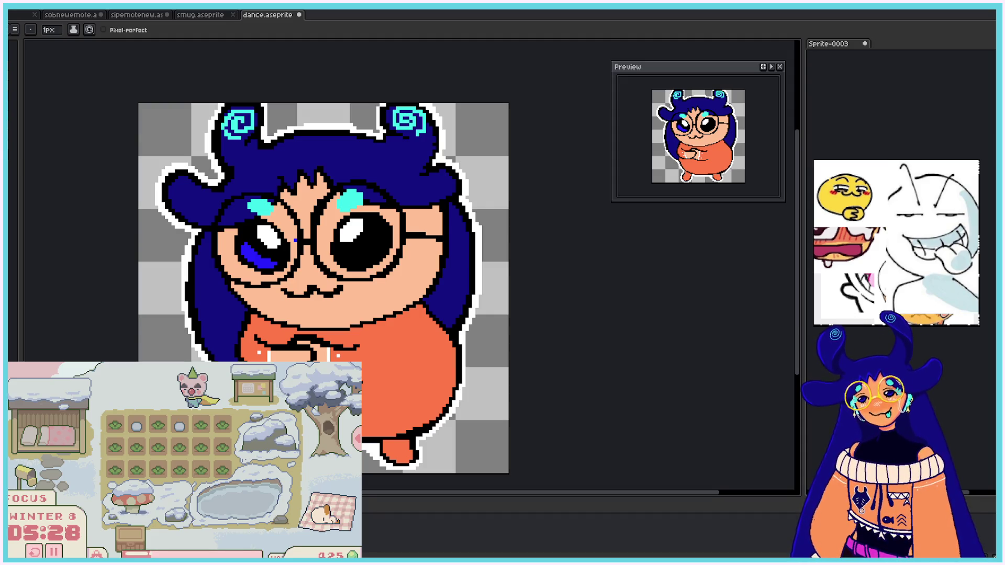
drag(358, 262, 382, 236)
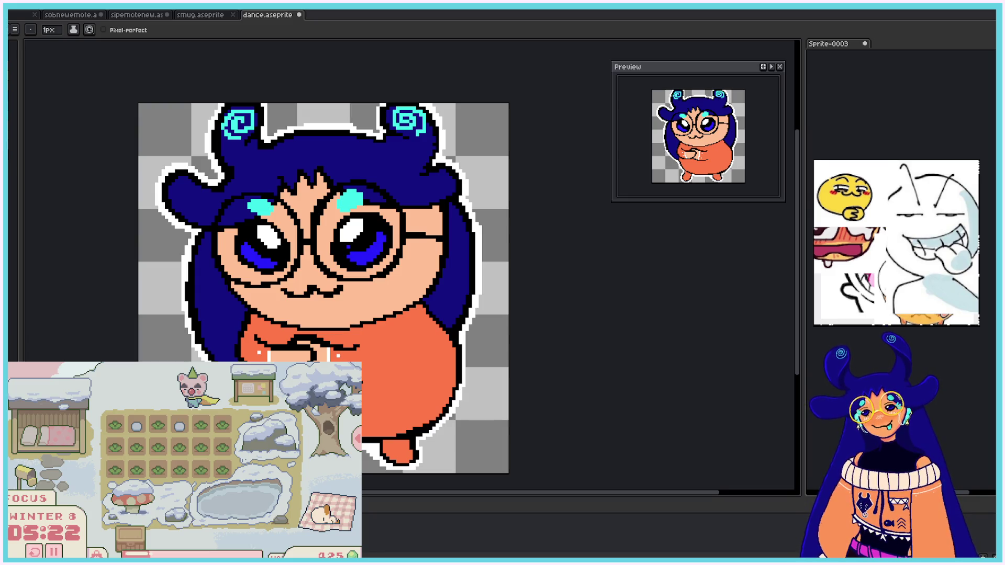
drag(244, 253, 279, 261)
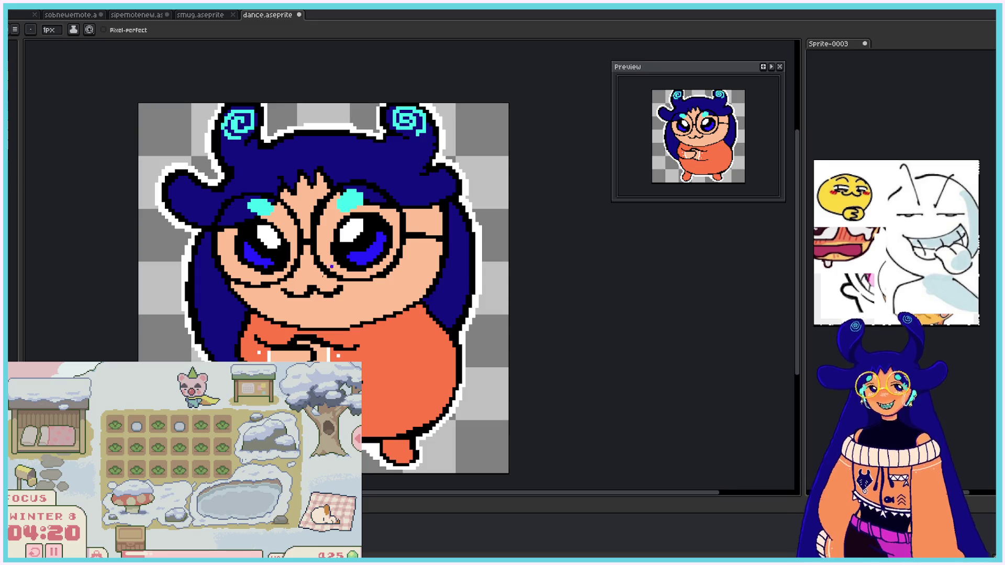
key(Right)
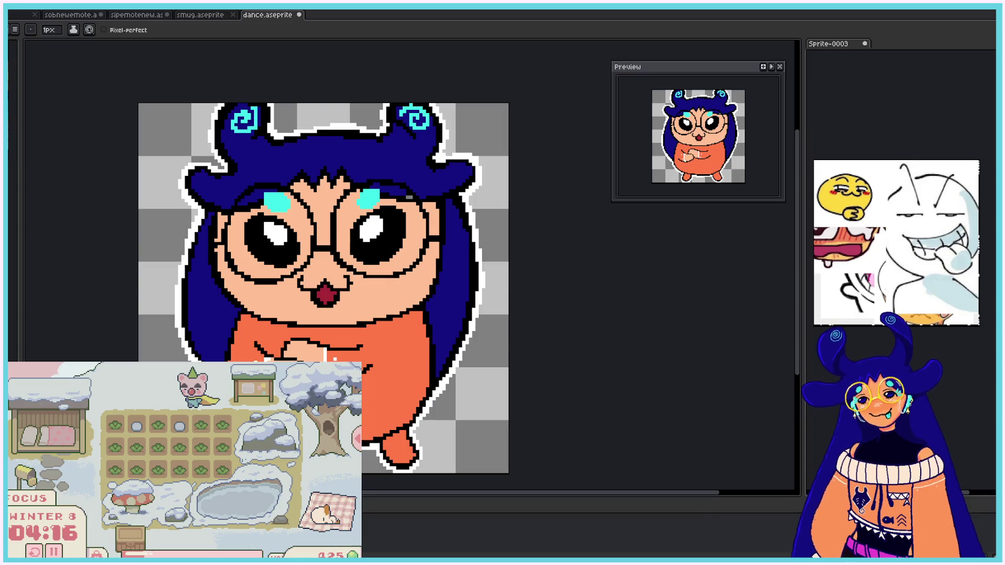
Step: Draw diagonal dark-blue reflection strokes across the left and right pupils
mouse_move(252, 238)
mouse_down()
mouse_move(282, 258)
mouse_move(272, 256)
mouse_up()
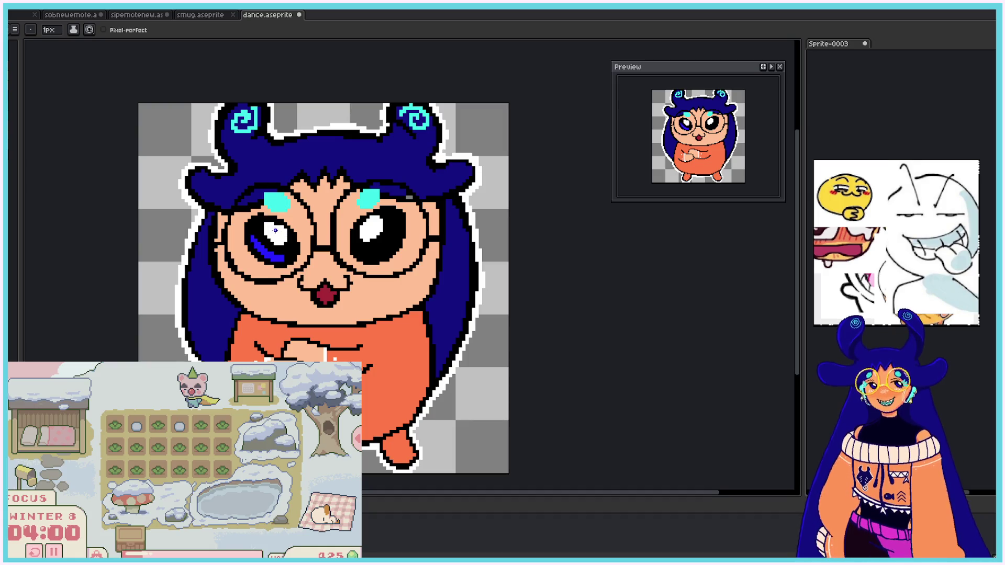
drag(373, 252, 393, 237)
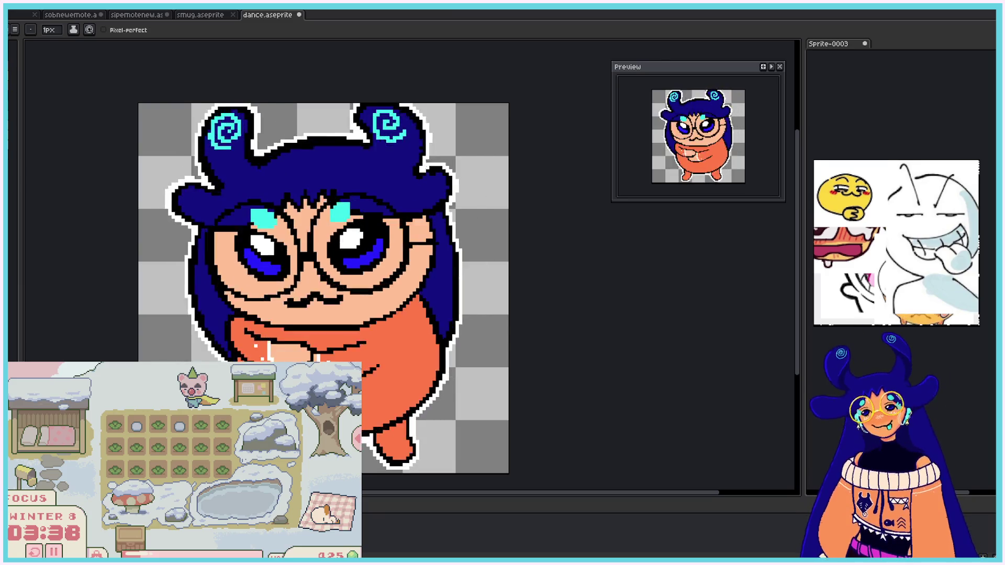
Step: Zoom and pan to the crossed arms, then draw a white highlight line down the orange arm
scroll(239, 351, down, 4)
scroll(238, 351, down, 3)
scroll(261, 360, up, 3)
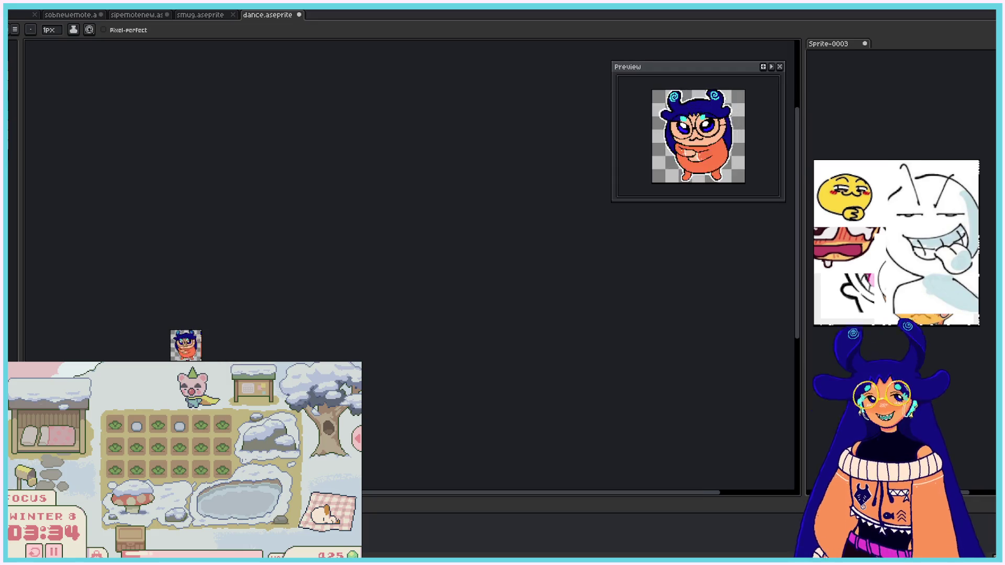
scroll(173, 360, up, 5)
scroll(83, 215, up, 2)
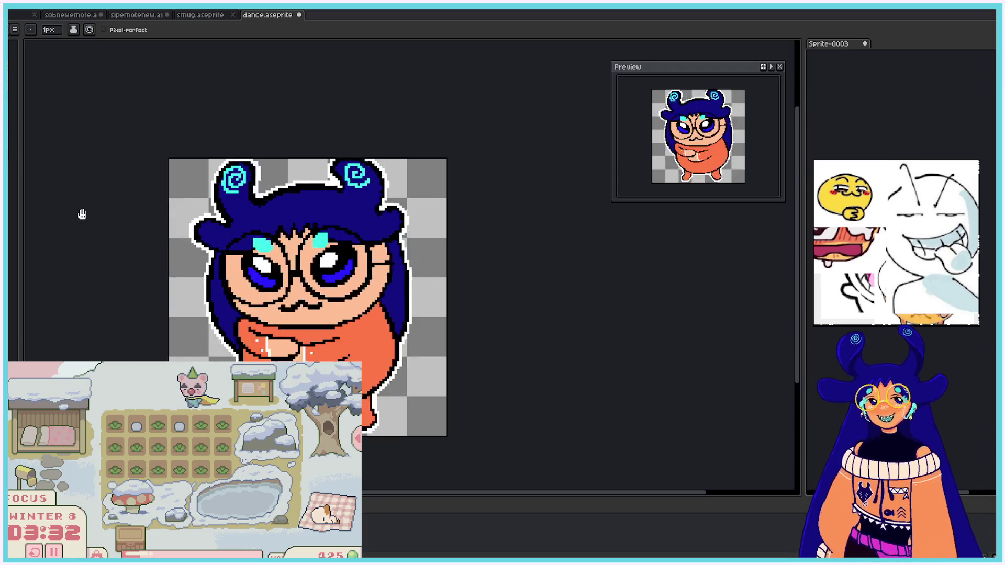
scroll(60, 224, down, 1)
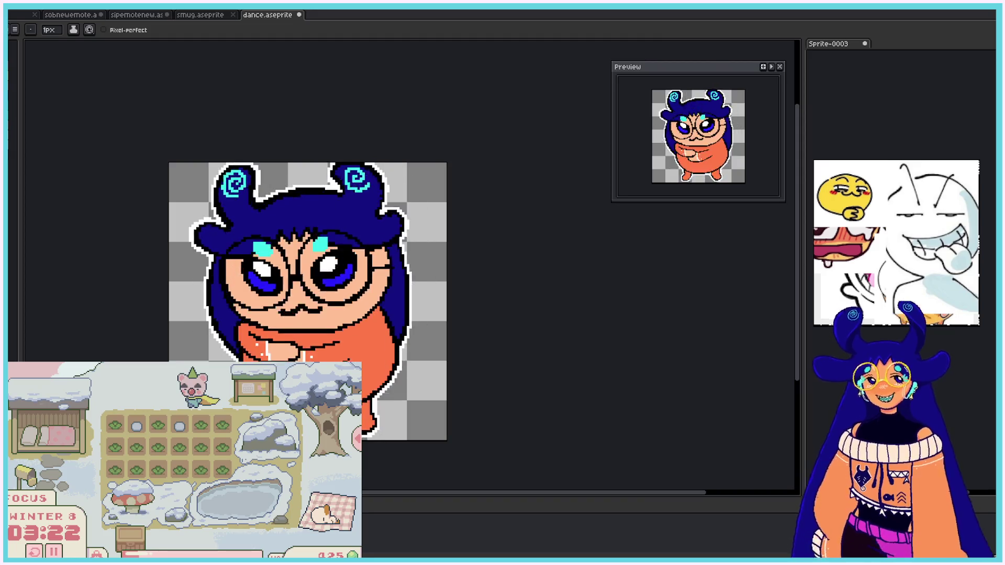
drag(525, 493, 443, 492)
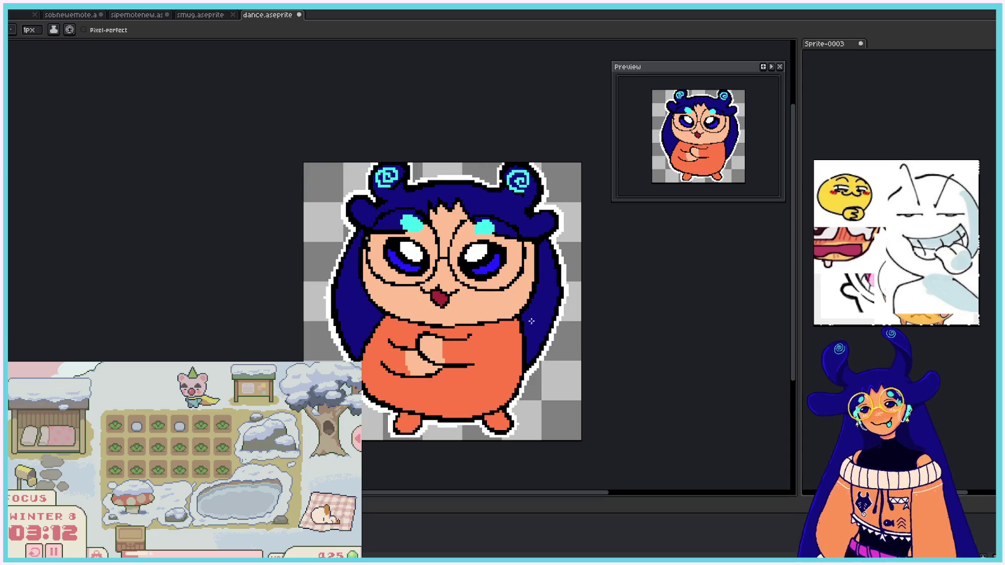
scroll(532, 357, up, 2)
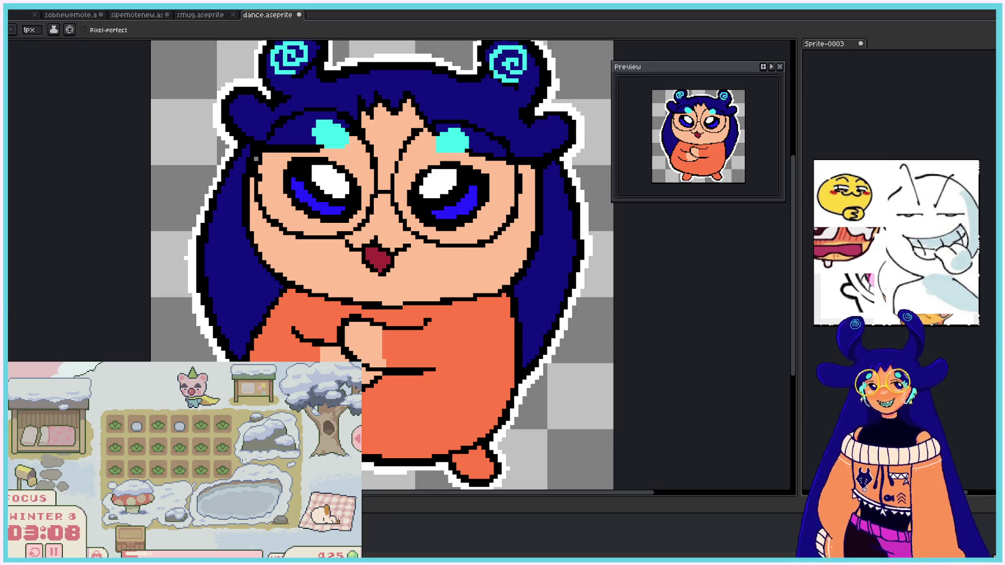
drag(382, 328, 388, 368)
Step: Add a second white highlight on the orange sleeve, zoom out, and play the animation
drag(317, 348, 318, 362)
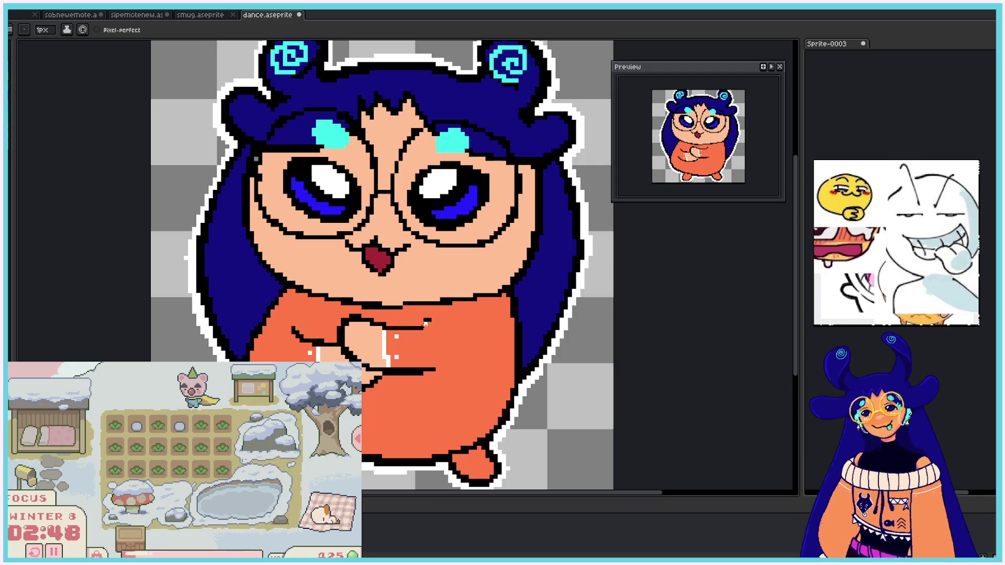
scroll(425, 324, down, 2)
scroll(425, 325, down, 2)
scroll(425, 324, up, 2)
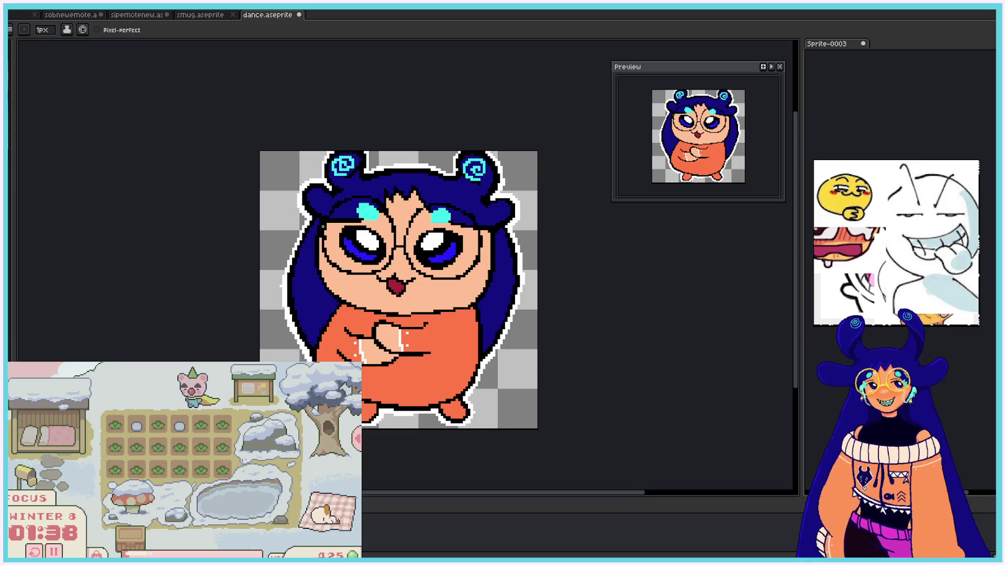
key(Return)
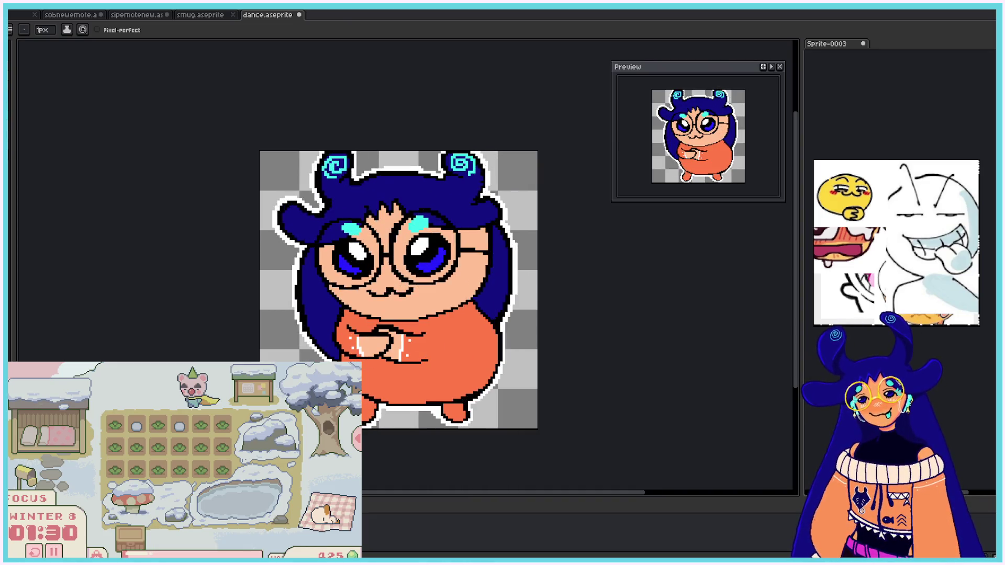
scroll(408, 267, up, 2)
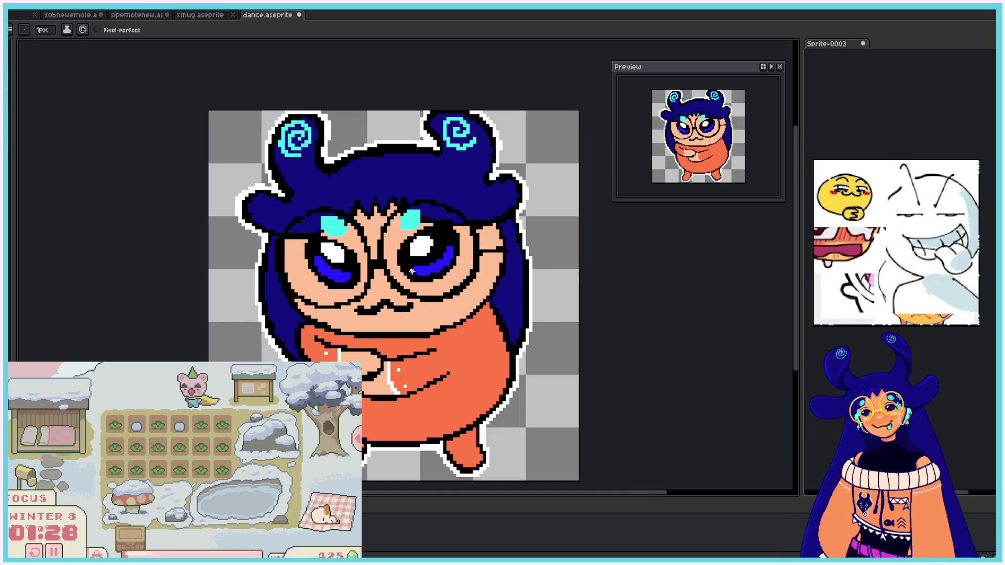
Step: Draw two round yellow lens outlines over the eyes, joined at the nose bridge
scroll(390, 238, up, 1)
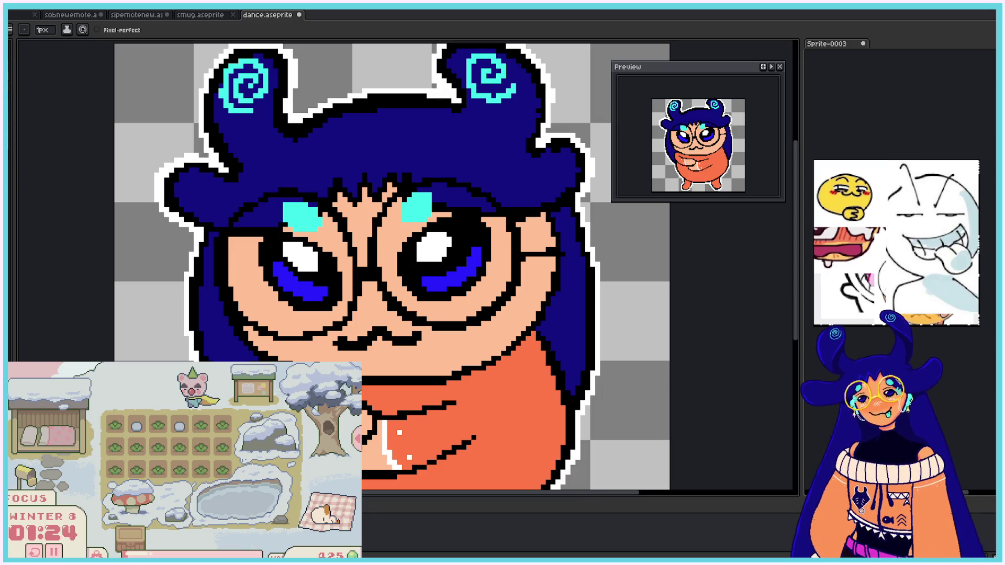
drag(221, 265, 230, 220)
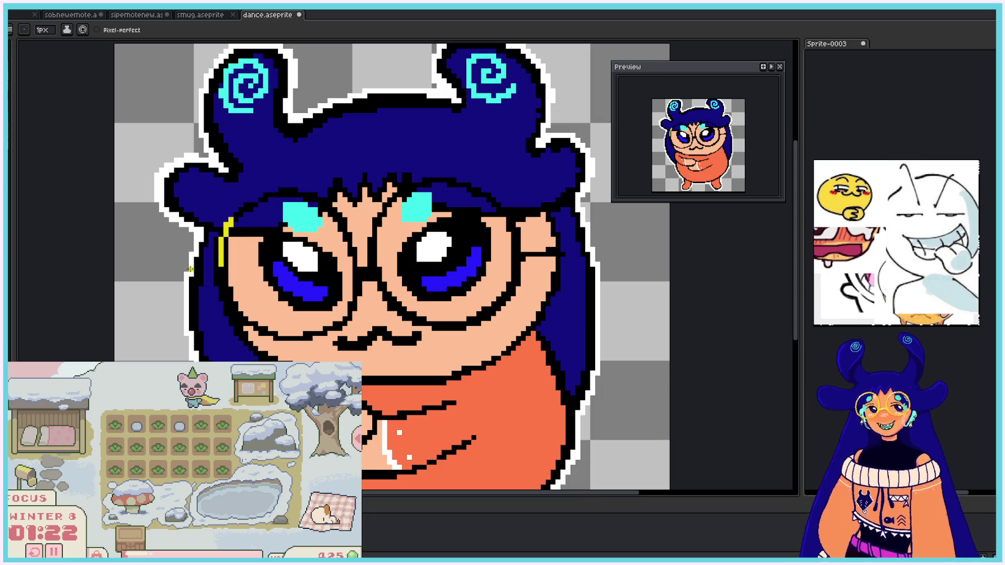
mouse_move(223, 238)
mouse_down()
mouse_move(246, 204)
mouse_move(291, 193)
mouse_move(328, 204)
mouse_move(349, 236)
mouse_move(356, 306)
mouse_move(225, 289)
mouse_move(242, 318)
mouse_move(288, 340)
mouse_move(357, 305)
mouse_up()
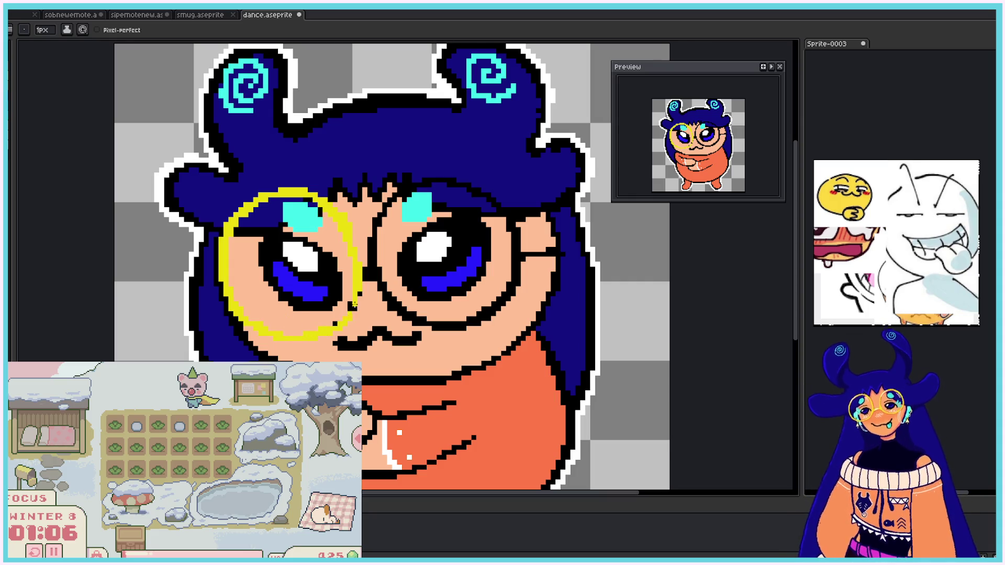
mouse_move(369, 268)
mouse_down()
mouse_move(374, 280)
mouse_move(370, 241)
mouse_up()
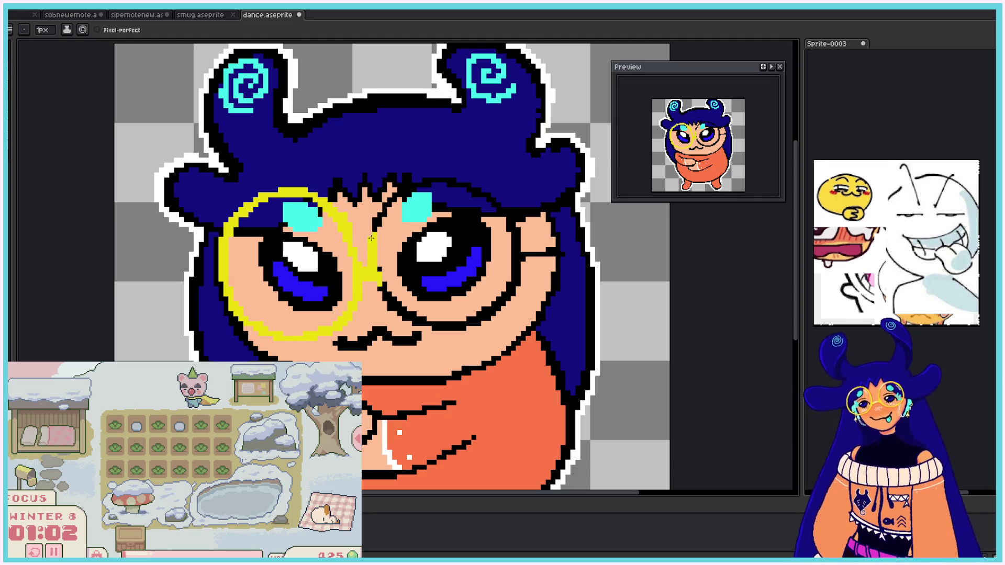
drag(380, 284, 418, 322)
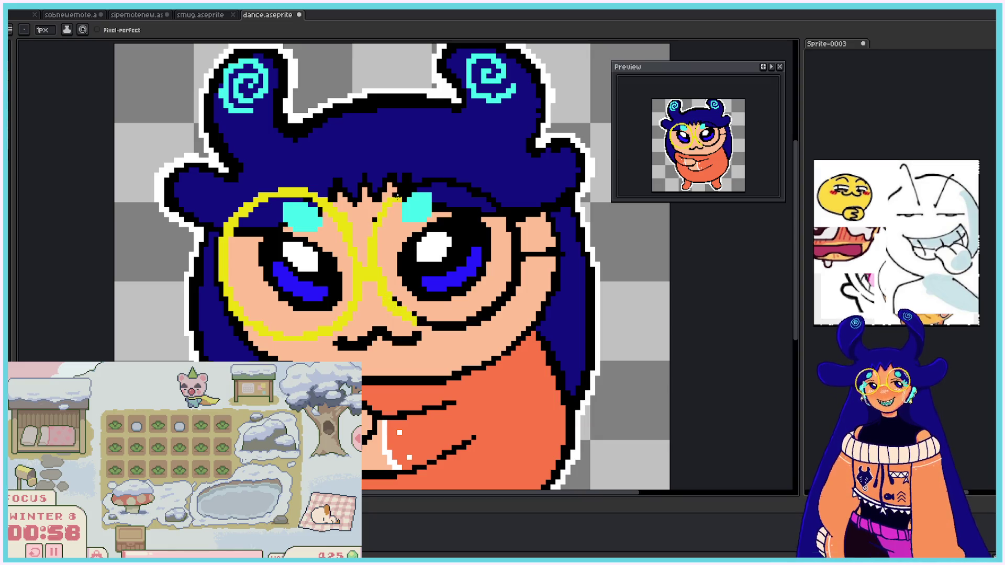
drag(387, 205, 426, 179)
shift+click(460, 182)
shift+click(506, 213)
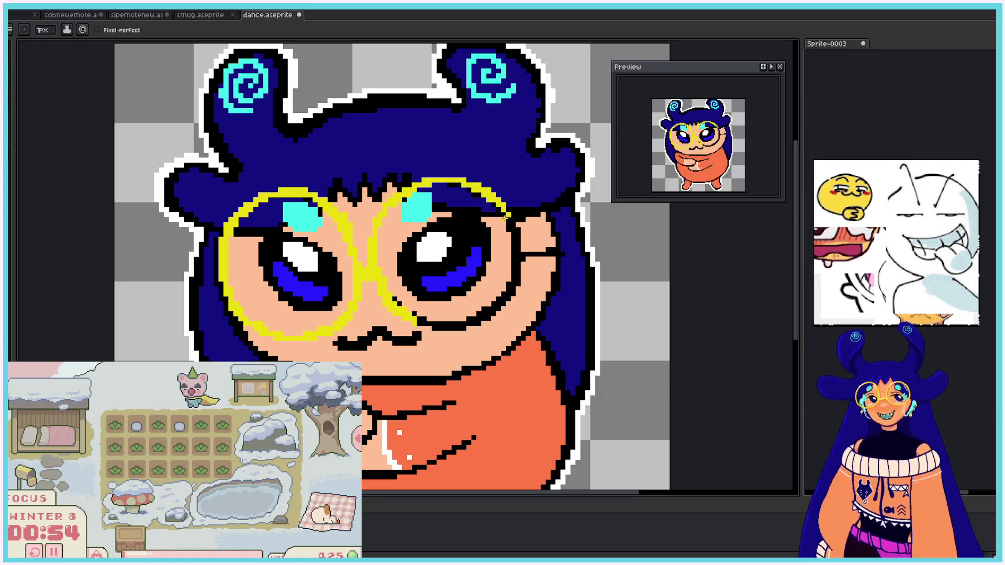
drag(498, 204, 515, 285)
mouse_move(436, 324)
mouse_down()
mouse_move(418, 316)
mouse_move(481, 317)
mouse_move(513, 270)
mouse_move(551, 250)
mouse_up()
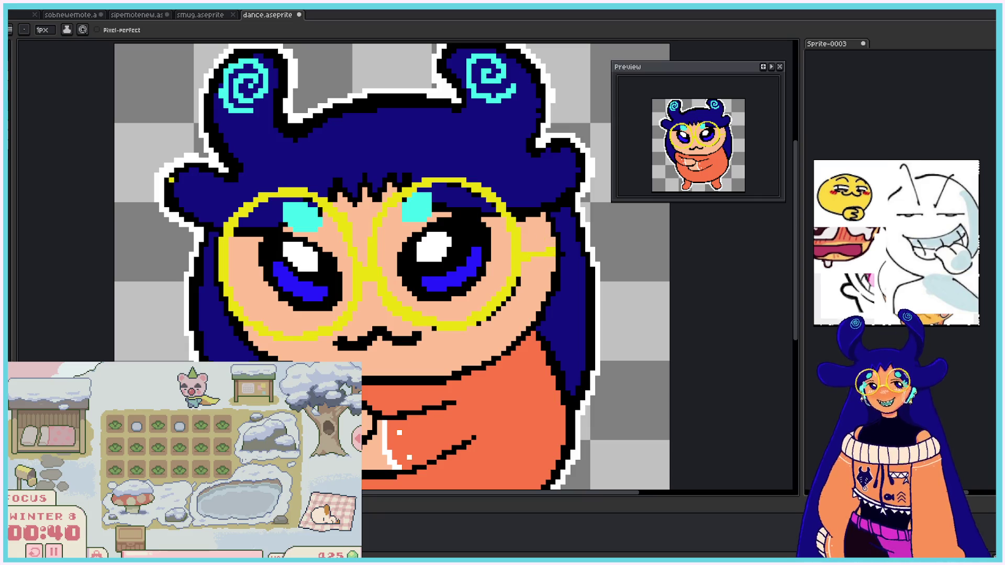
Step: Shade the lower and inner edges of both lenses and the bridge in darker orange
mouse_move(433, 327)
mouse_down()
mouse_move(483, 313)
mouse_move(522, 268)
mouse_up()
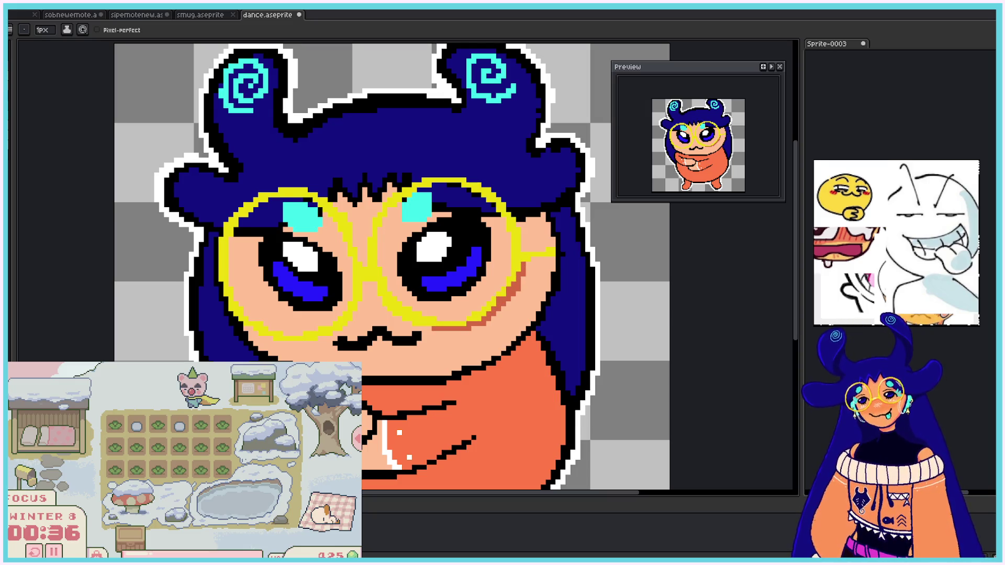
click(368, 280)
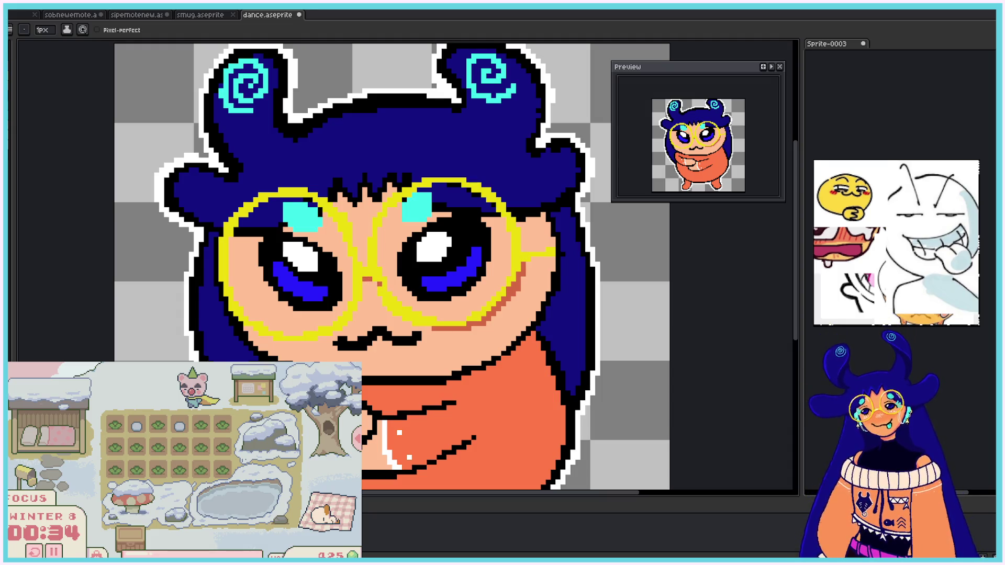
drag(378, 246, 408, 186)
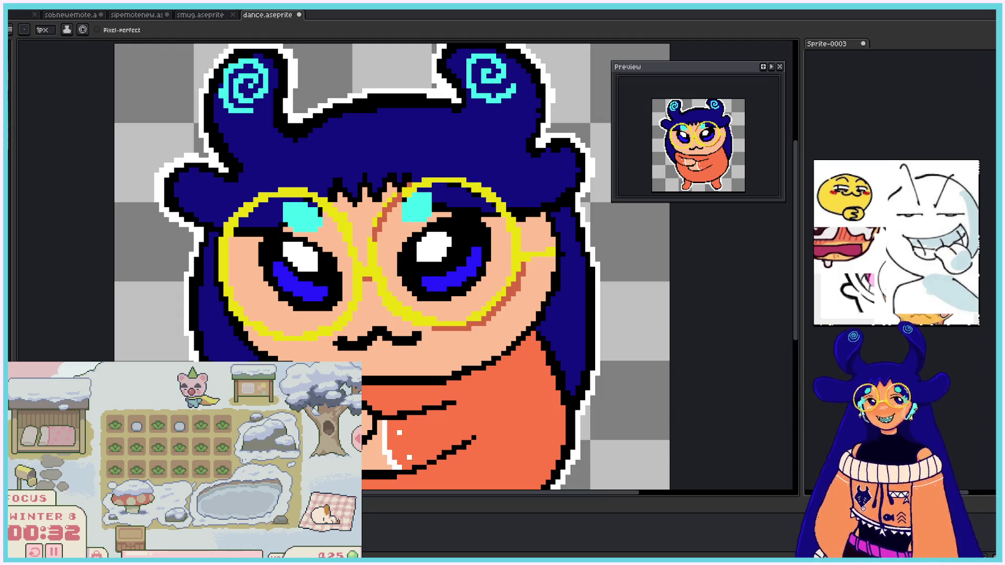
mouse_move(378, 245)
mouse_down()
mouse_move(402, 197)
mouse_move(455, 188)
mouse_move(496, 211)
mouse_up()
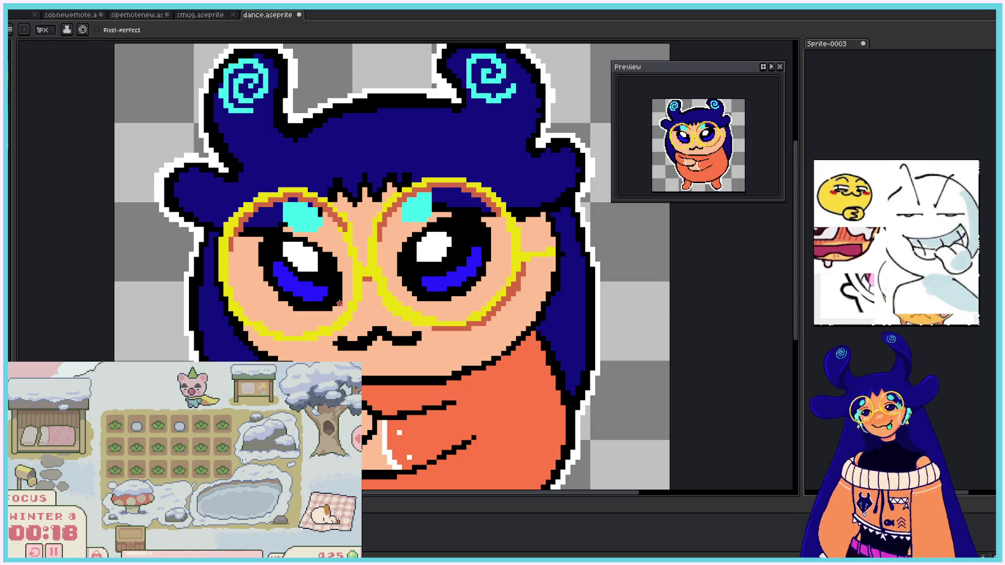
drag(294, 337, 358, 309)
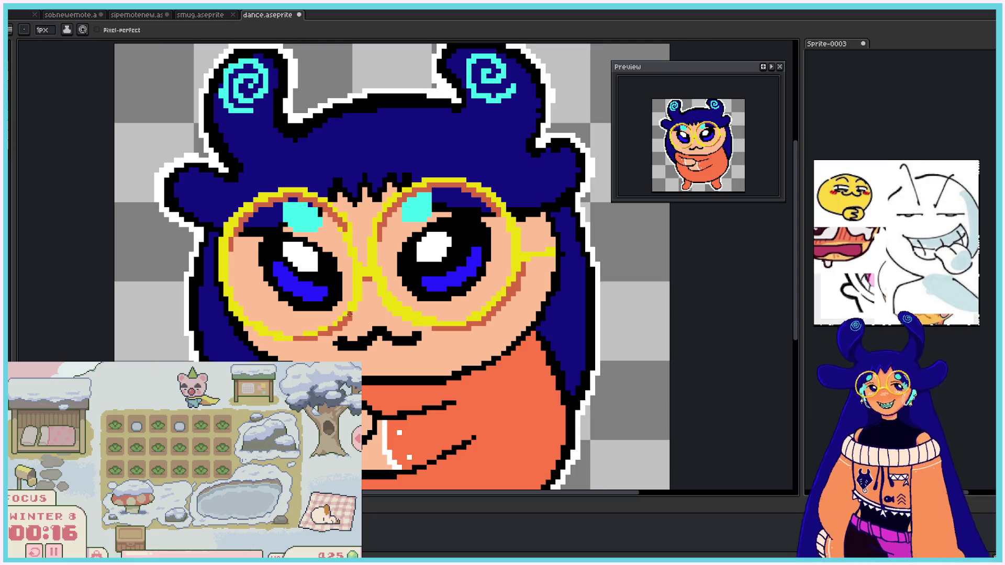
mouse_move(277, 333)
mouse_down()
mouse_move(270, 339)
mouse_move(292, 339)
mouse_up()
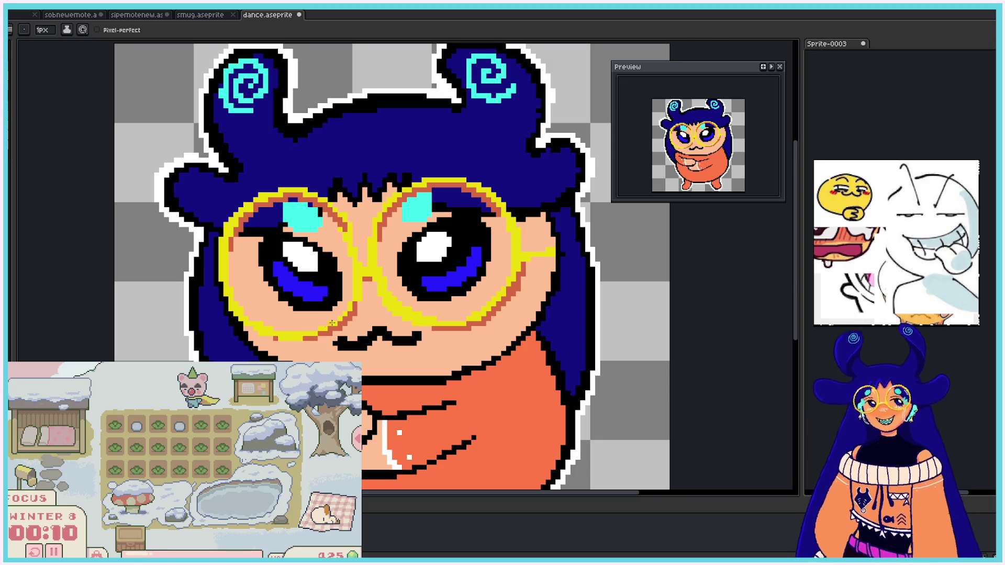
scroll(357, 267, down, 2)
scroll(358, 266, up, 2)
scroll(355, 275, down, 2)
scroll(346, 235, up, 2)
scroll(342, 238, down, 2)
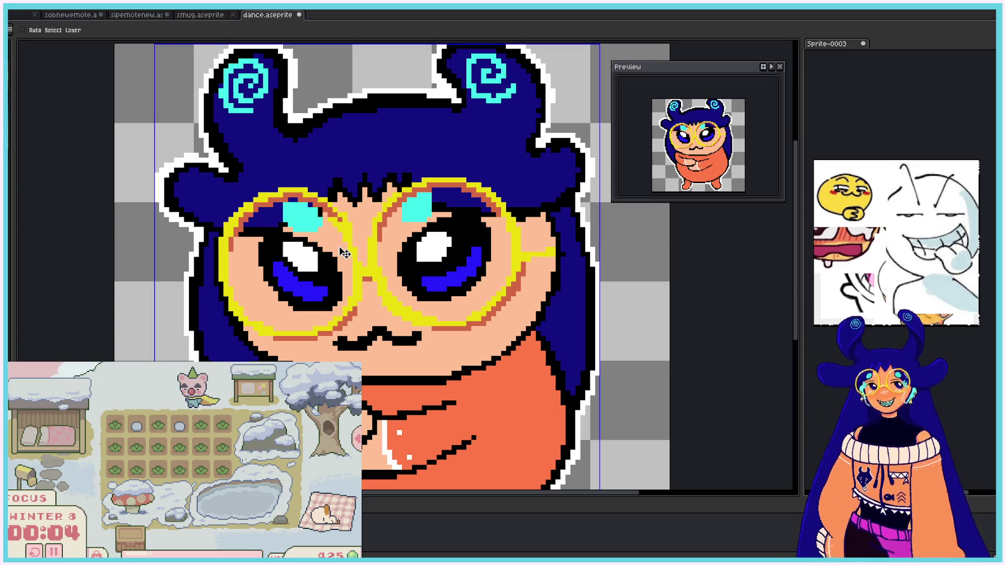
scroll(340, 250, up, 2)
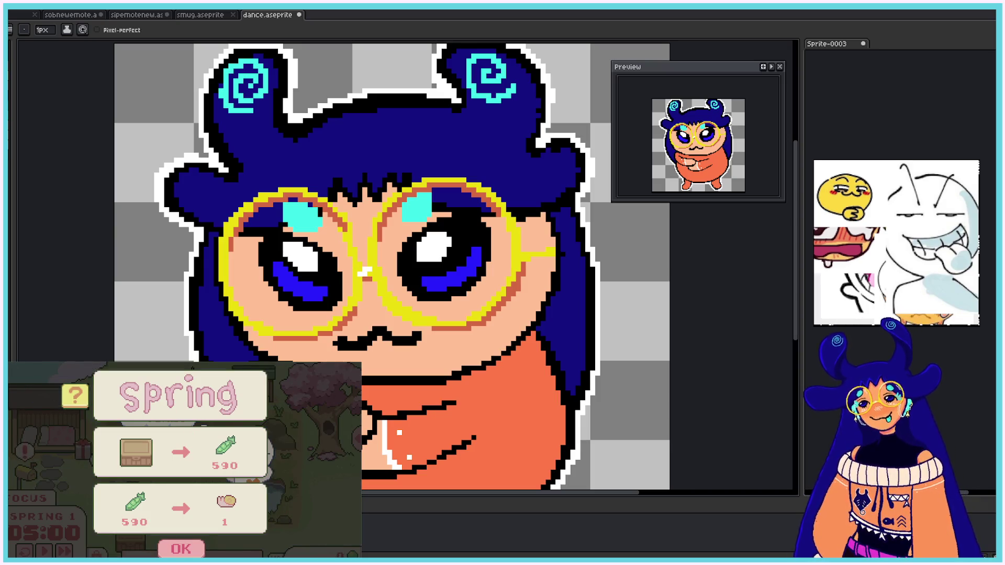
Step: Dismiss the Spring season summary, start the break timer, and check the farming journal
click(180, 549)
click(158, 458)
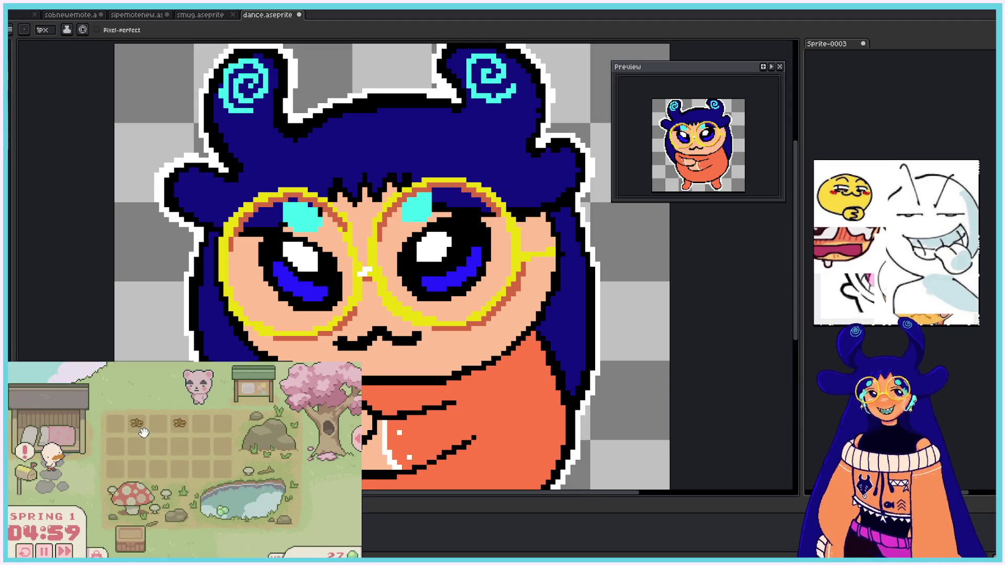
click(176, 424)
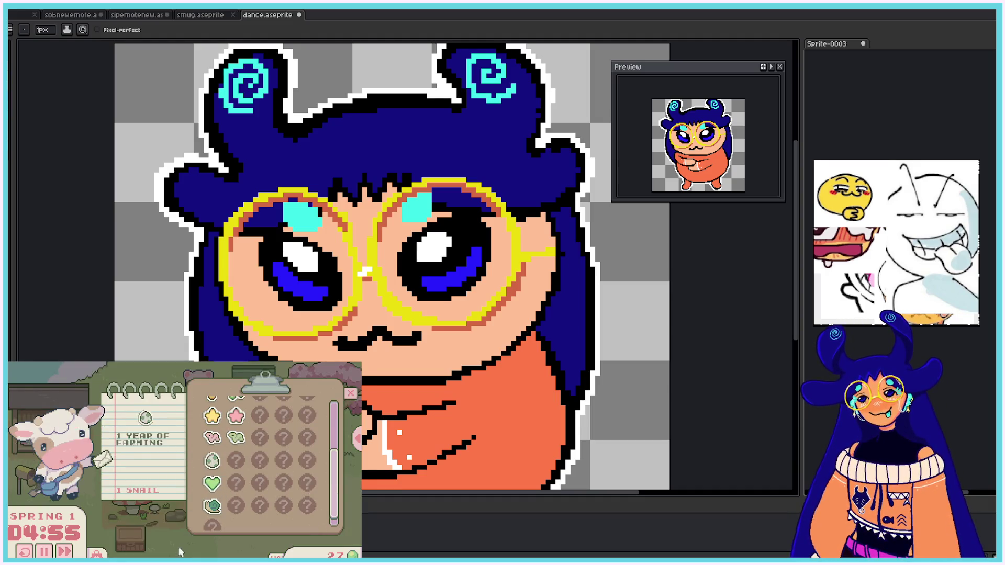
click(350, 393)
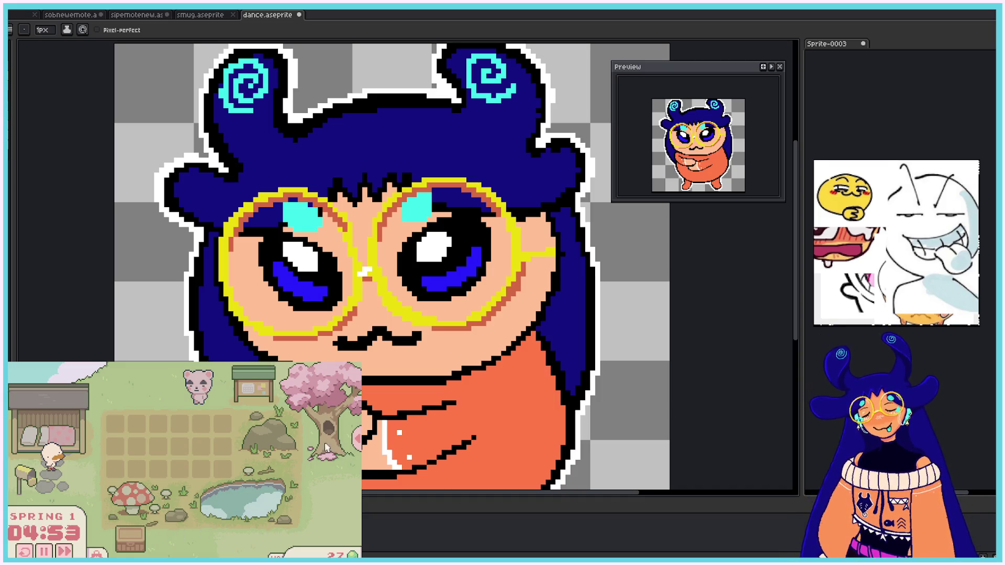
Step: Visit the seed shop, plant seeds in the field plots, and start a 25:00 focus session
click(137, 538)
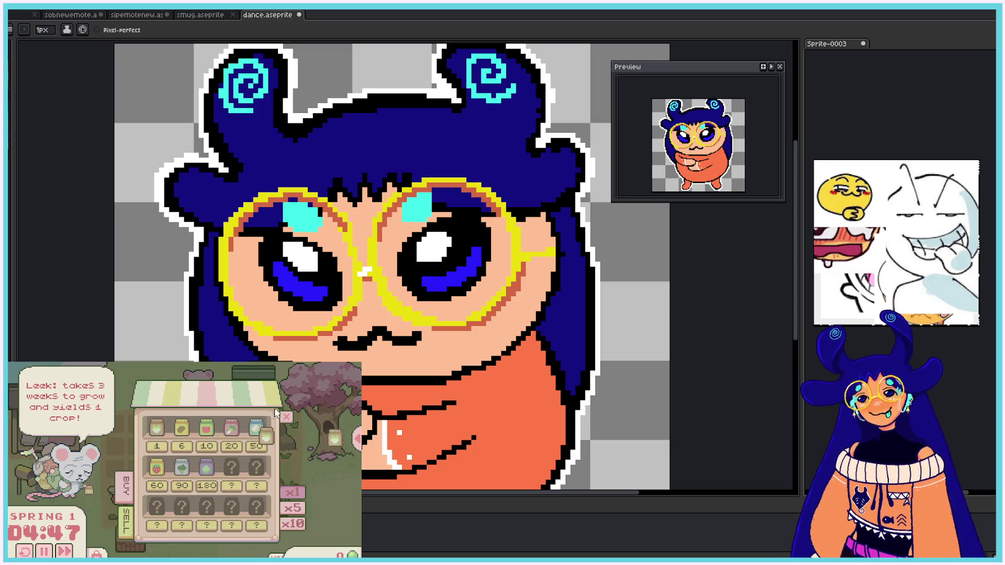
click(337, 438)
click(359, 441)
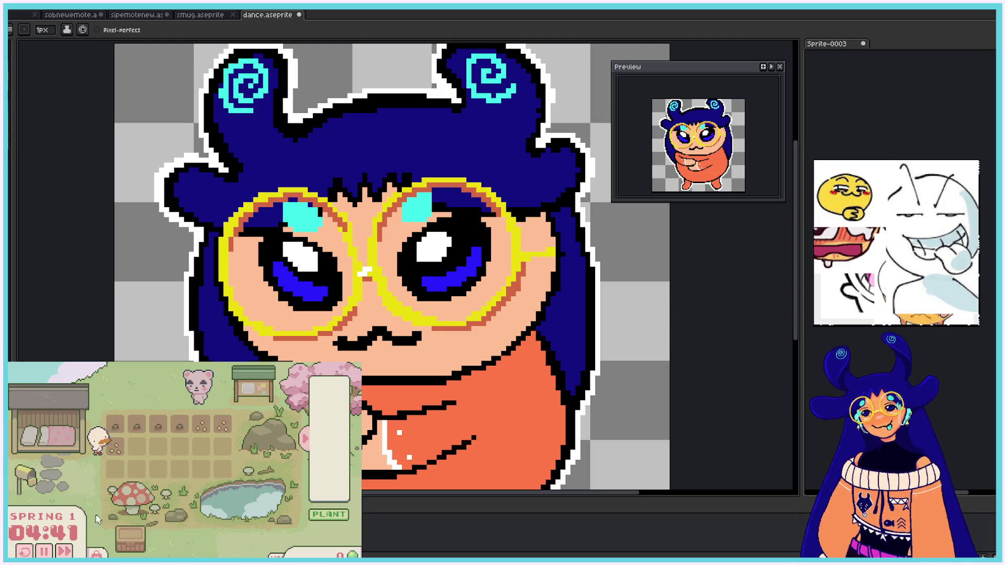
click(64, 551)
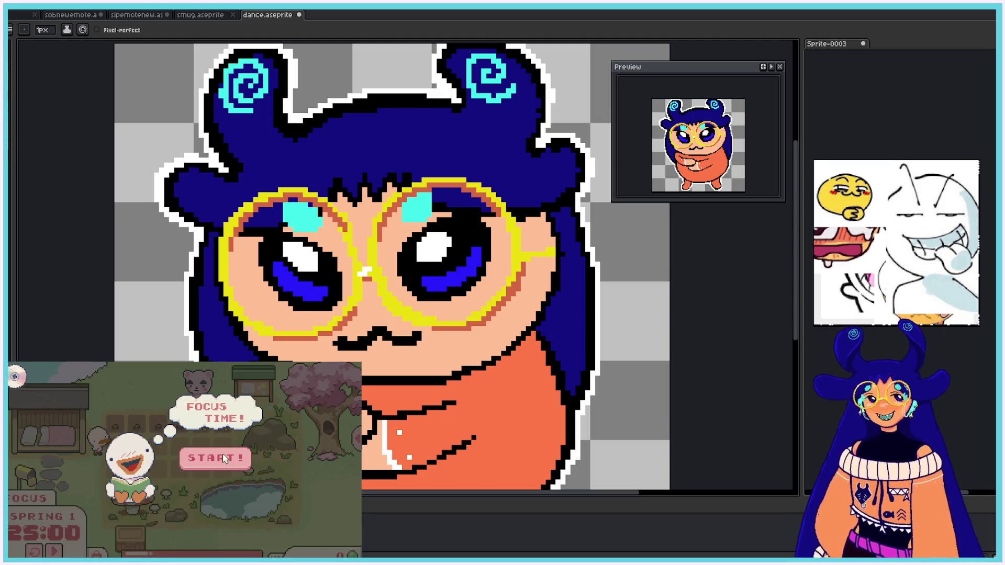
click(212, 395)
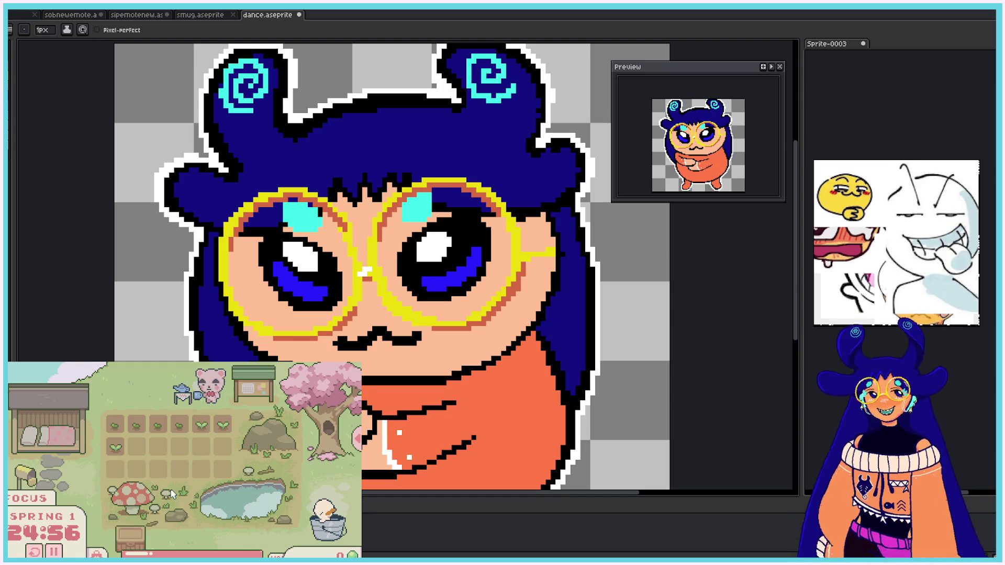
Step: Add white highlights along the left lens's top, outer edge and underside in this frame
mouse_move(223, 230)
mouse_down()
mouse_move(256, 196)
mouse_move(323, 200)
mouse_up()
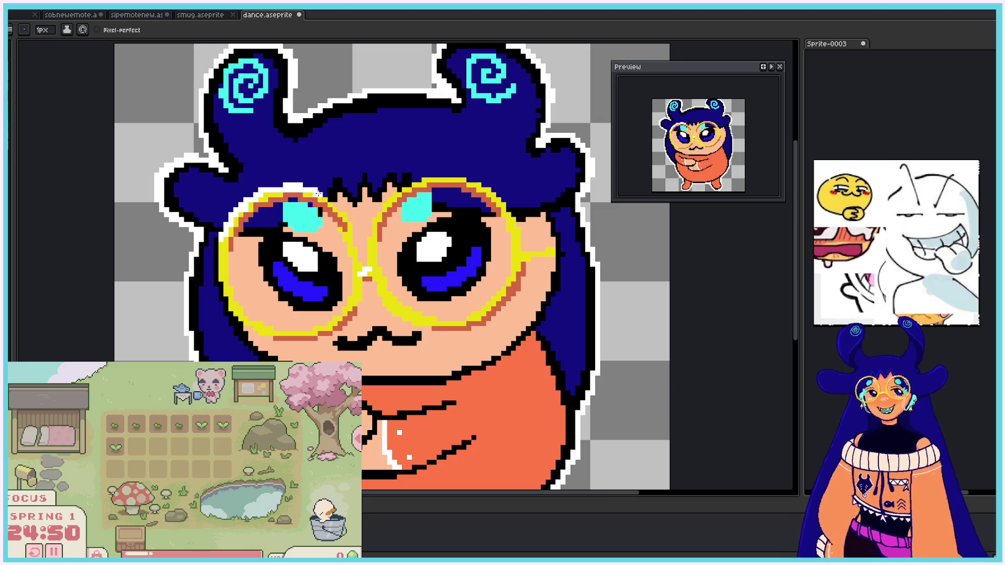
drag(223, 238, 230, 294)
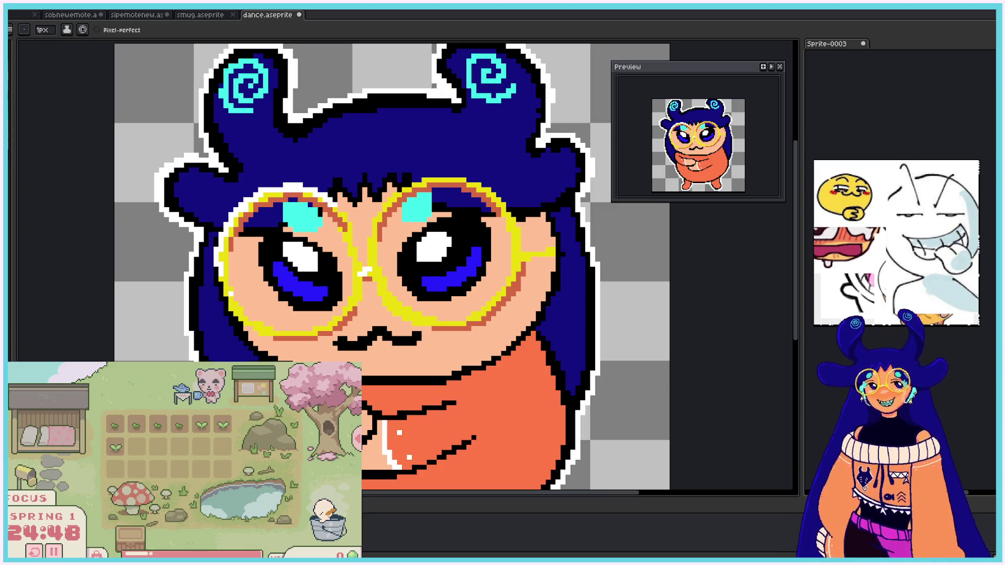
drag(219, 238, 221, 299)
drag(267, 328, 338, 317)
key(ctrl+z)
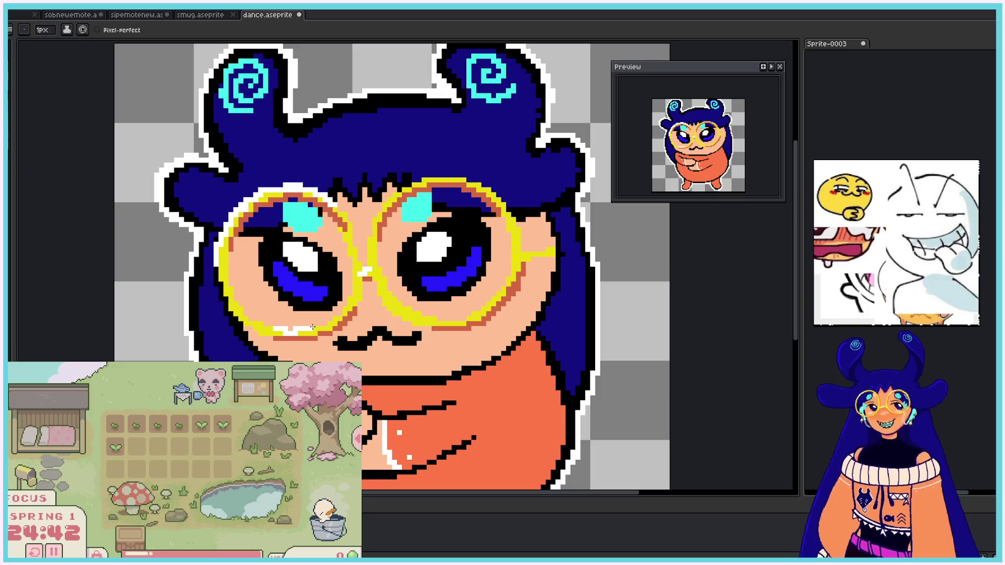
mouse_move(274, 328)
mouse_down()
mouse_move(330, 319)
mouse_move(356, 279)
mouse_up()
key(ctrl+z)
drag(311, 328, 356, 270)
drag(220, 277, 235, 314)
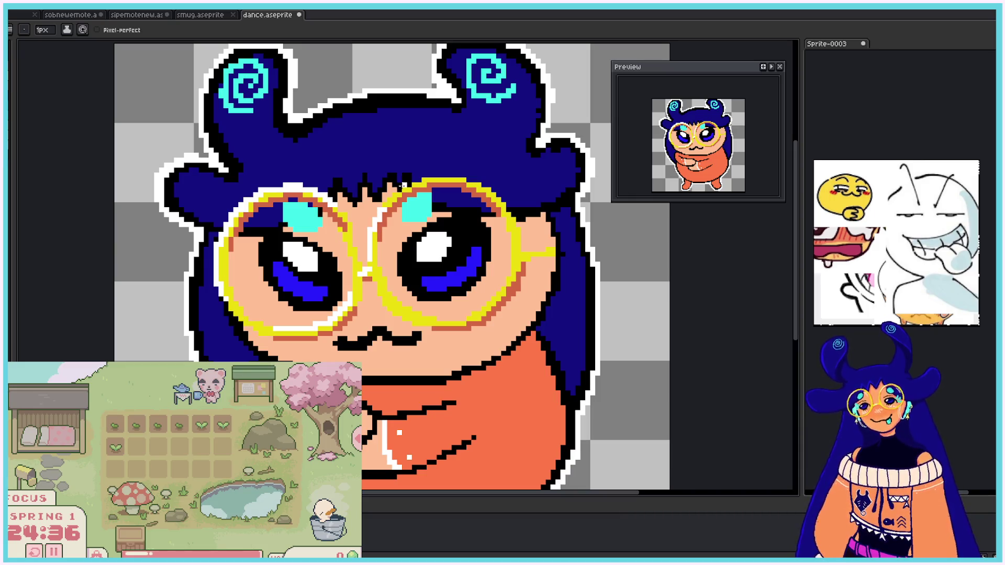
Step: Highlight the nose bridge and the right lens rims in white, then touch up the left lens edges
key(v)
drag(371, 245, 377, 219)
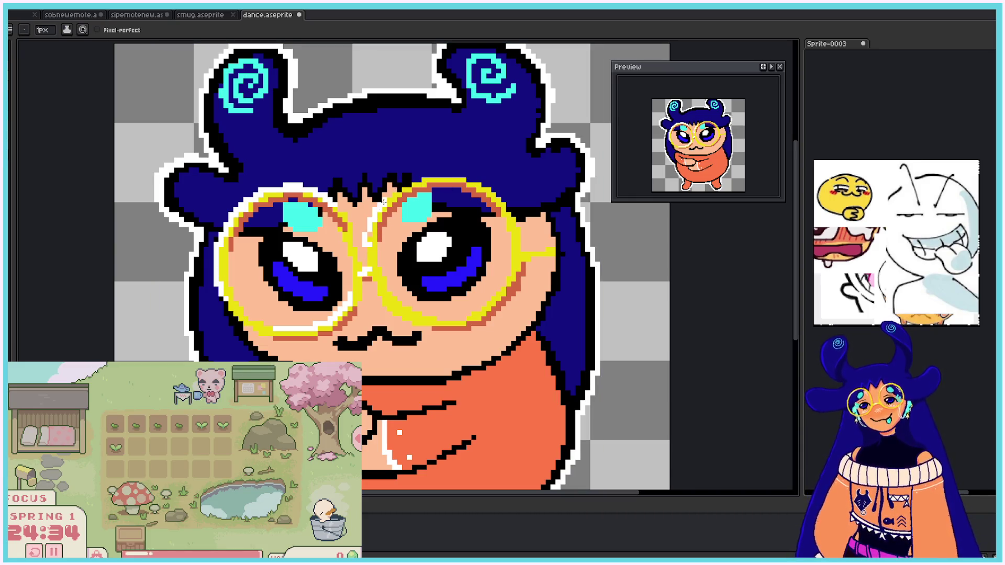
key(b)
mouse_move(366, 256)
mouse_down()
mouse_move(369, 233)
mouse_move(413, 173)
mouse_move(400, 189)
mouse_move(437, 178)
mouse_up()
key(ctrl+z)
mouse_move(367, 256)
mouse_down()
mouse_move(379, 207)
mouse_move(453, 174)
mouse_up()
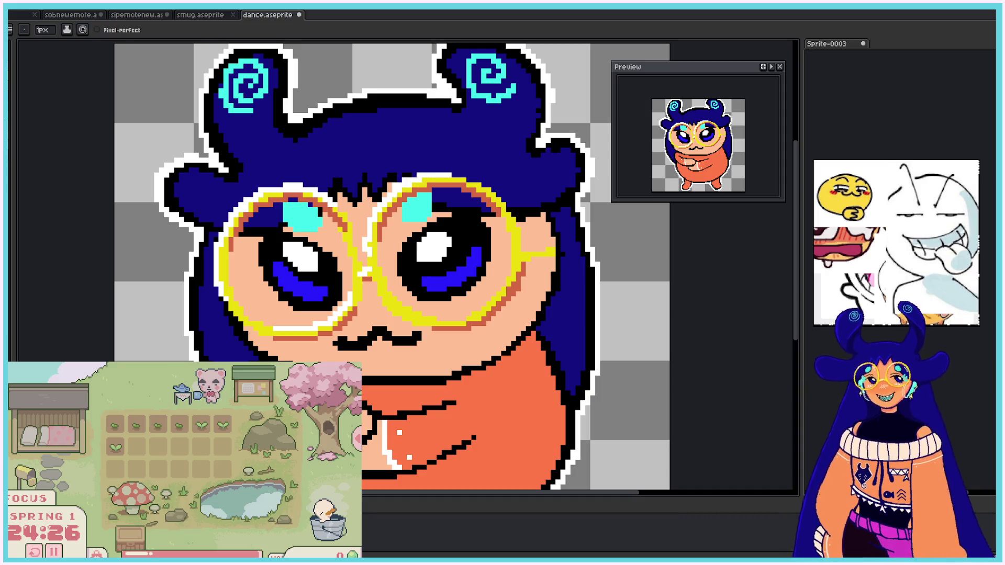
mouse_move(448, 174)
mouse_down()
mouse_move(499, 194)
mouse_move(518, 234)
mouse_up()
drag(380, 286, 438, 322)
drag(508, 215, 514, 255)
mouse_move(459, 319)
mouse_down()
mouse_move(493, 299)
mouse_move(512, 260)
mouse_move(552, 247)
mouse_up()
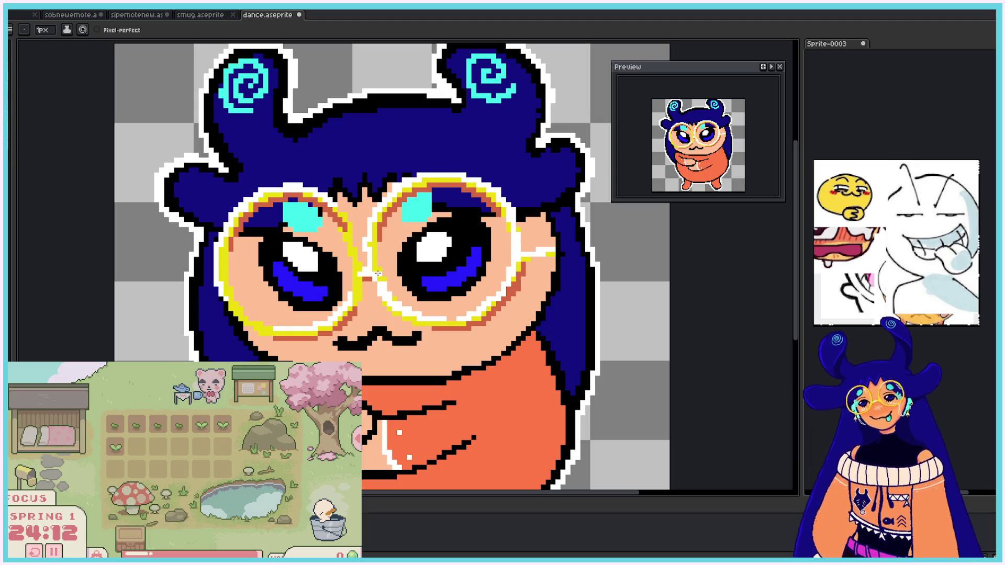
drag(348, 236, 357, 300)
mouse_move(226, 289)
mouse_down()
mouse_move(245, 322)
mouse_move(266, 328)
mouse_up()
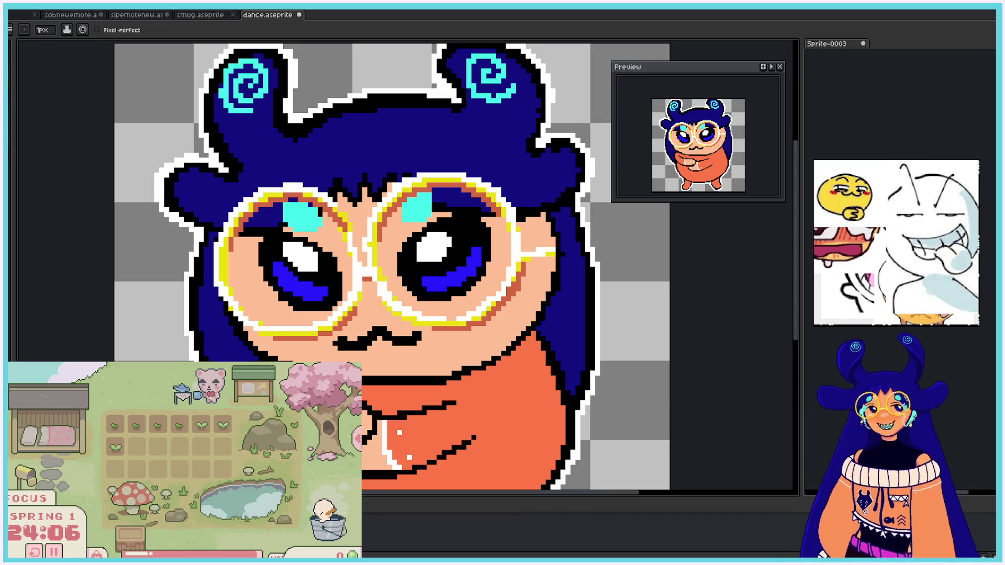
Step: Advance to the next animation frame and zoom in on the glasses
scroll(251, 403, down, 5)
scroll(251, 403, up, 1)
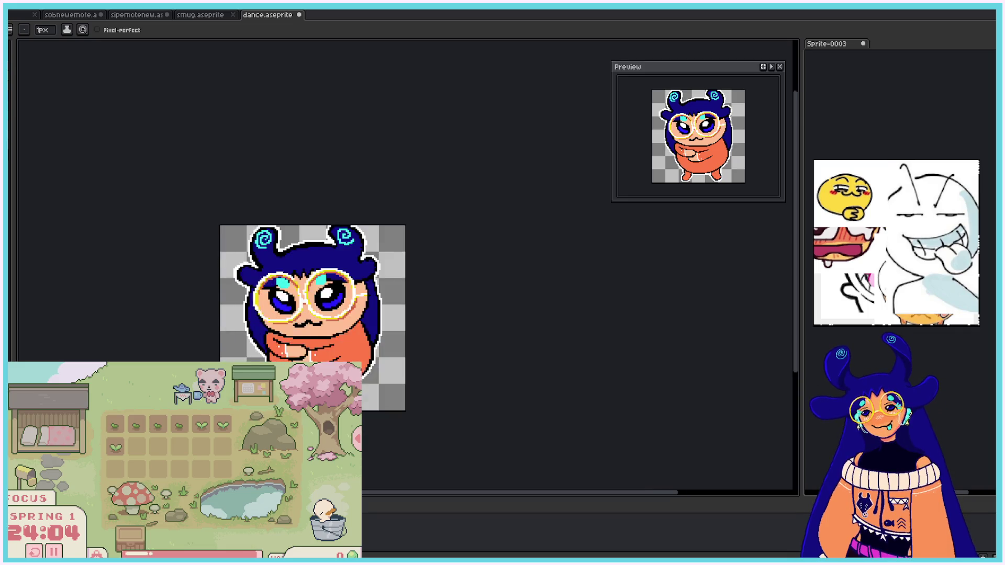
scroll(221, 387, up, 1)
key(Right)
scroll(327, 193, up, 2)
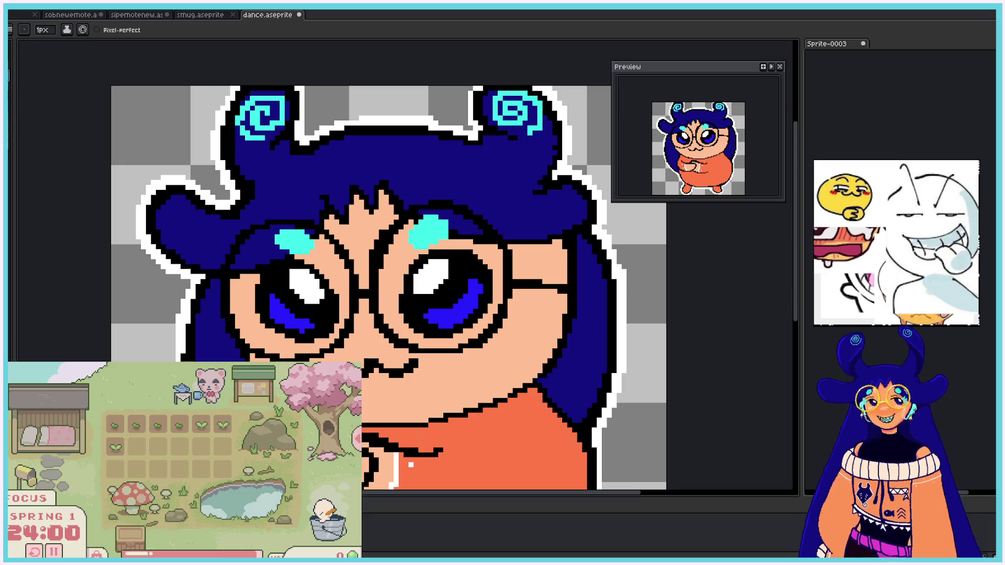
Step: Trace the left and right black lens rings over in yellow with the Pencil
mouse_move(227, 271)
mouse_down()
mouse_move(238, 342)
mouse_move(267, 356)
mouse_up()
drag(231, 262, 253, 231)
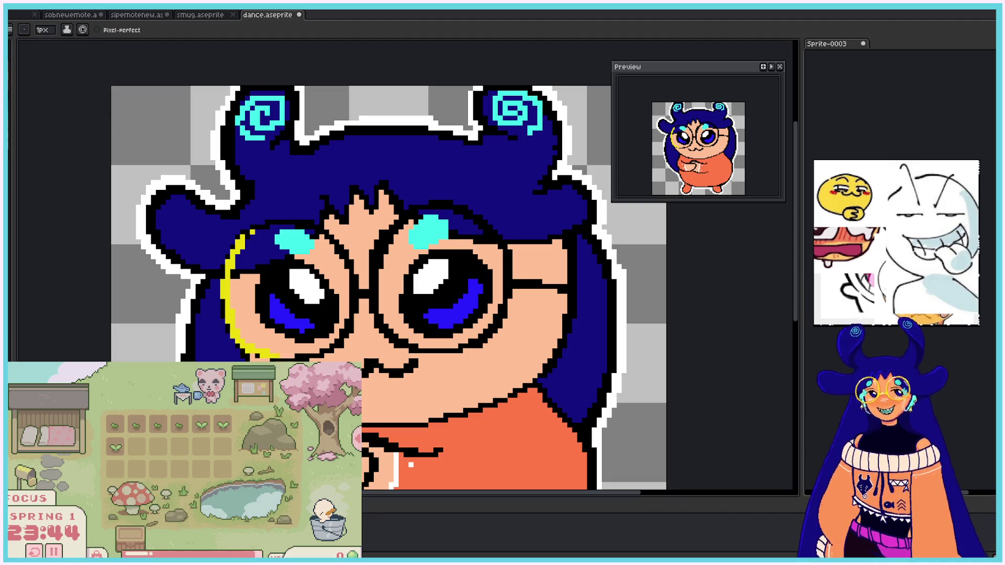
key(ctrl+z)
mouse_move(257, 354)
mouse_down()
mouse_move(298, 360)
mouse_move(336, 346)
mouse_move(355, 297)
mouse_up()
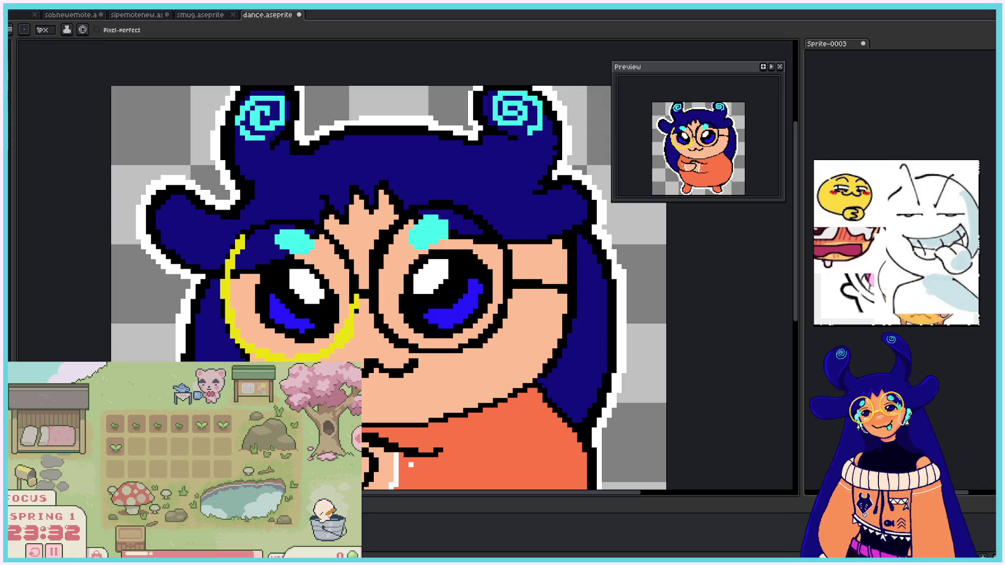
mouse_move(245, 234)
mouse_down()
mouse_move(306, 217)
mouse_move(345, 257)
mouse_move(352, 292)
mouse_move(351, 261)
mouse_move(350, 316)
mouse_move(403, 217)
mouse_move(435, 202)
mouse_move(450, 216)
mouse_move(471, 209)
mouse_move(506, 250)
mouse_move(500, 307)
mouse_up()
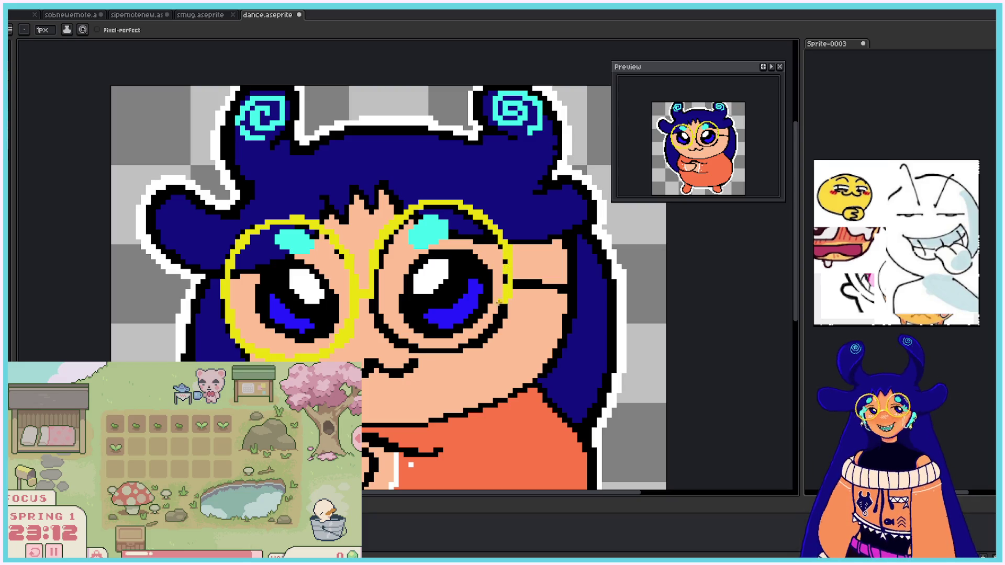
mouse_move(375, 314)
mouse_down()
mouse_move(385, 331)
mouse_move(426, 351)
mouse_move(460, 348)
mouse_move(491, 332)
mouse_move(480, 334)
mouse_move(502, 310)
mouse_move(505, 282)
mouse_move(556, 283)
mouse_up()
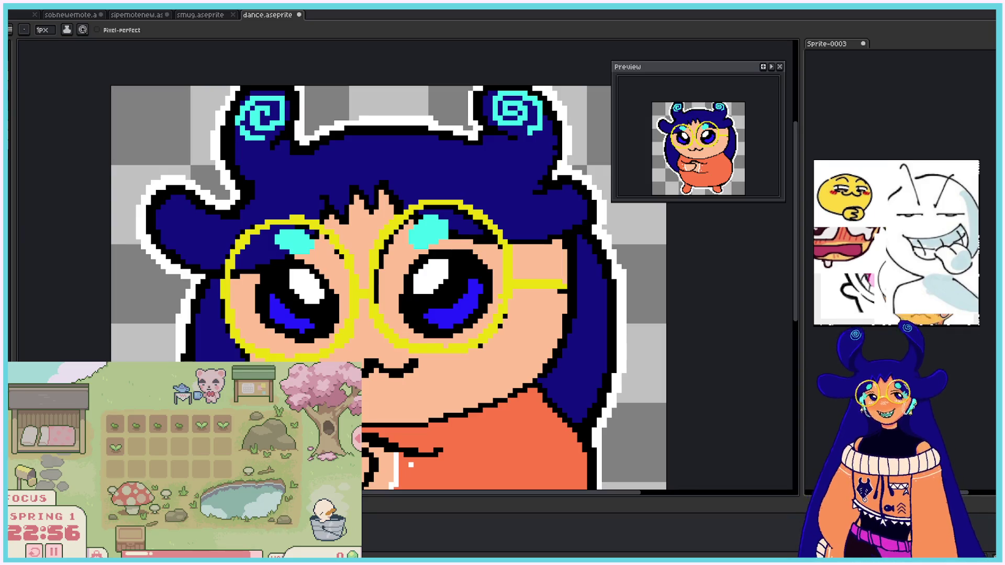
Step: Shade inside both yellow lens rims and under the glasses arm with orange
mouse_move(236, 280)
mouse_down()
mouse_move(244, 249)
mouse_move(273, 230)
mouse_move(306, 226)
mouse_move(334, 250)
mouse_up()
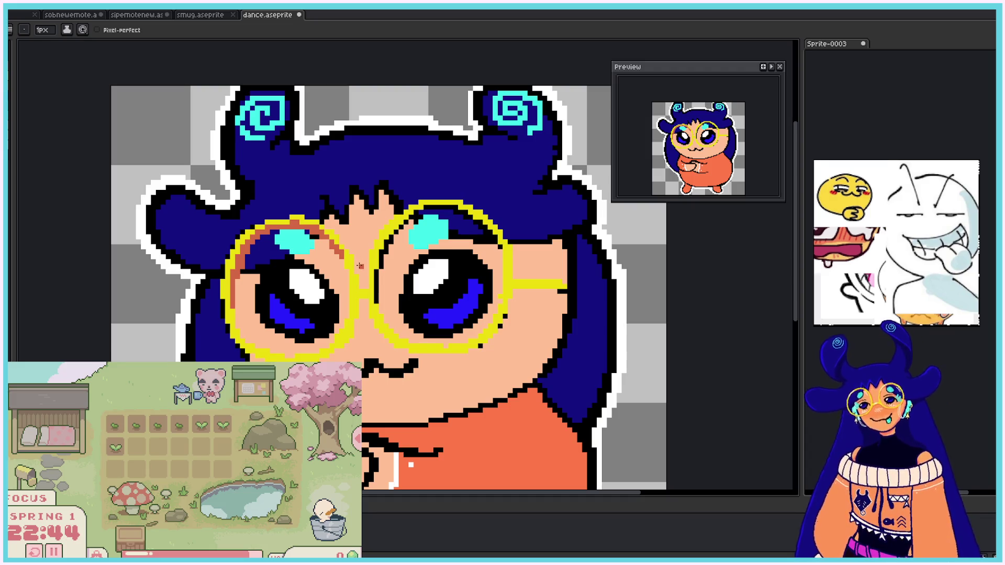
mouse_move(380, 292)
mouse_down()
mouse_move(381, 261)
mouse_move(410, 220)
mouse_move(470, 206)
mouse_move(498, 251)
mouse_up()
mouse_move(490, 305)
mouse_down()
mouse_move(480, 344)
mouse_move(509, 291)
mouse_move(569, 291)
mouse_up()
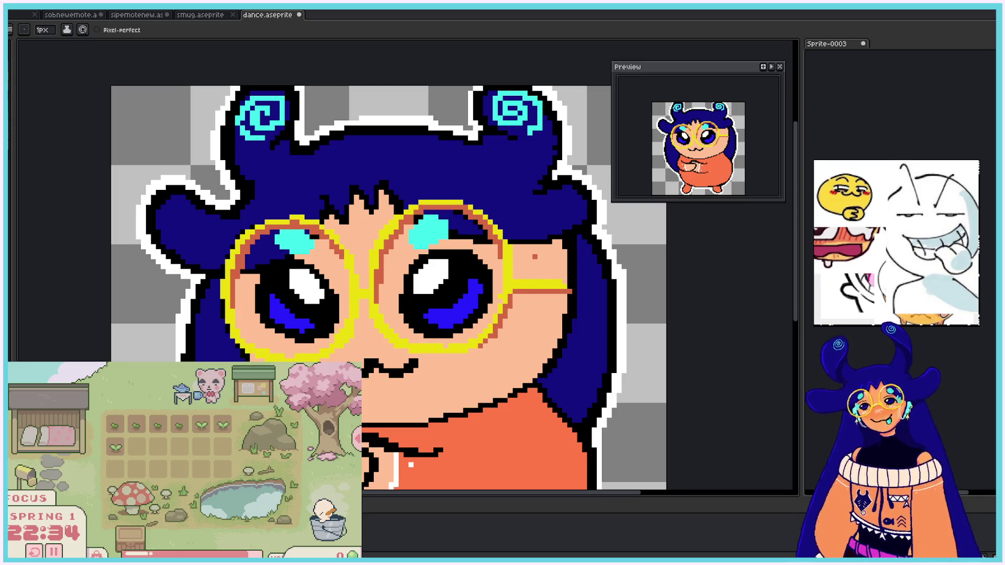
drag(518, 291, 566, 288)
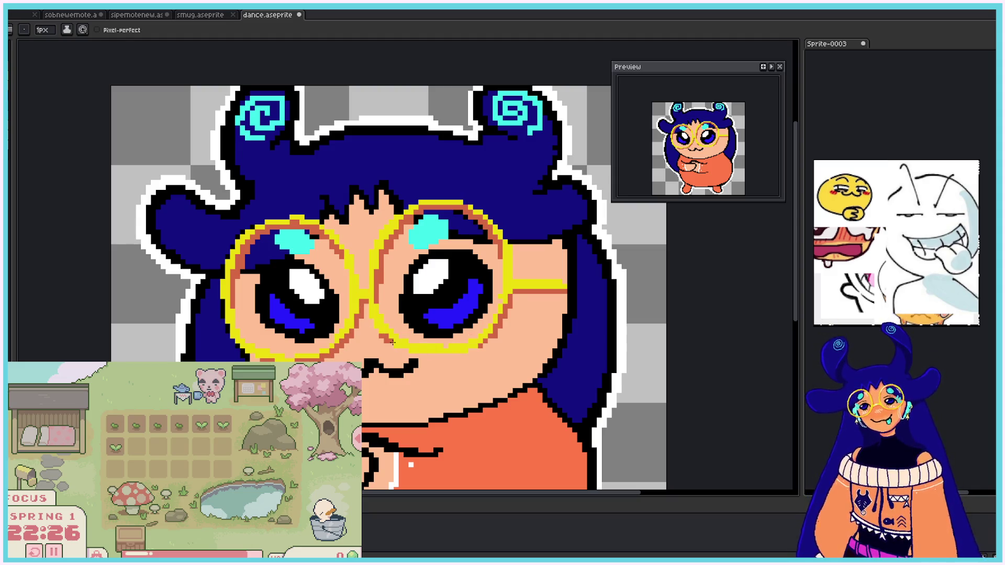
key(v)
key(b)
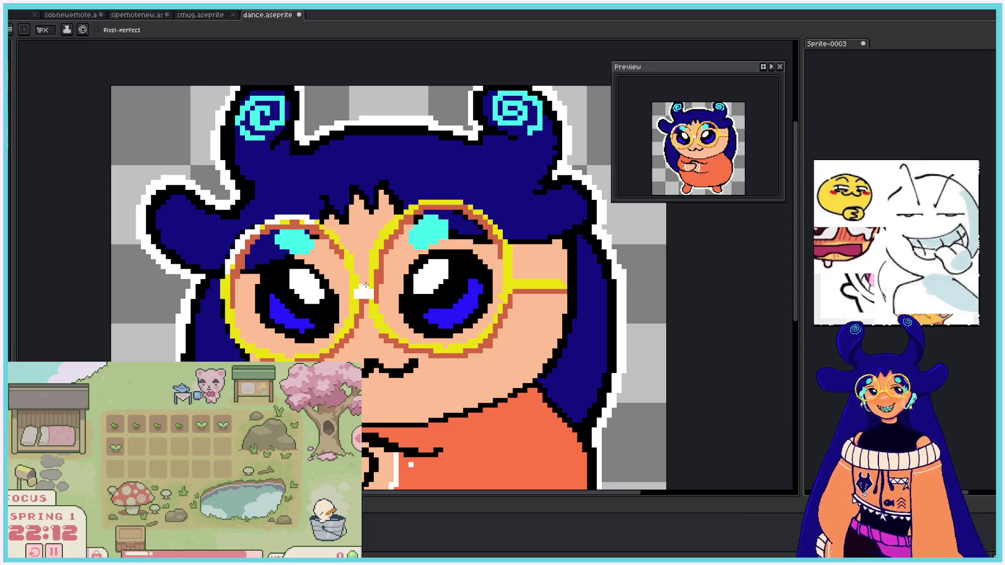
key(v)
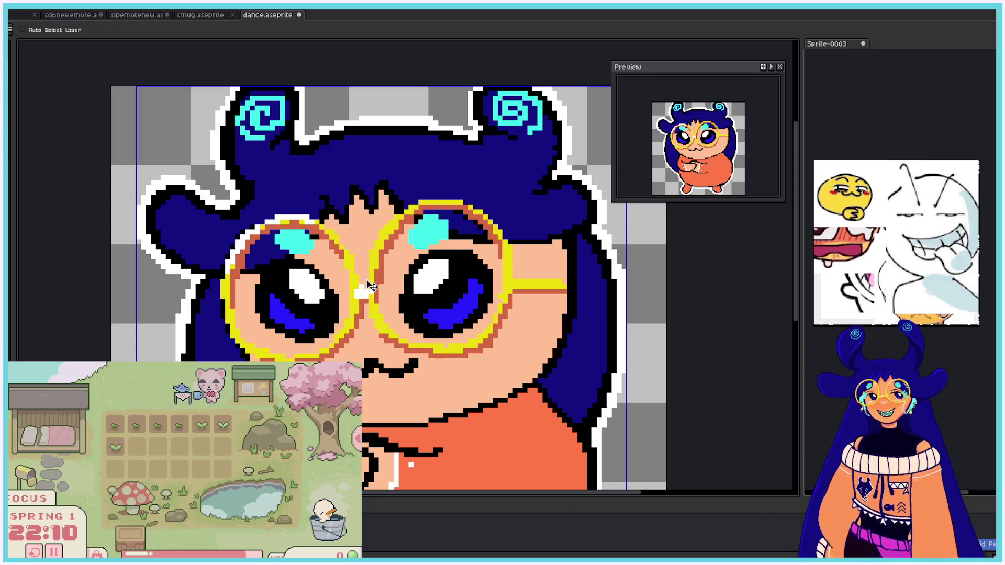
key(b)
Step: Add white highlights on the bridge, right lens rim and left lens bottom, then play the animation
drag(356, 291, 373, 291)
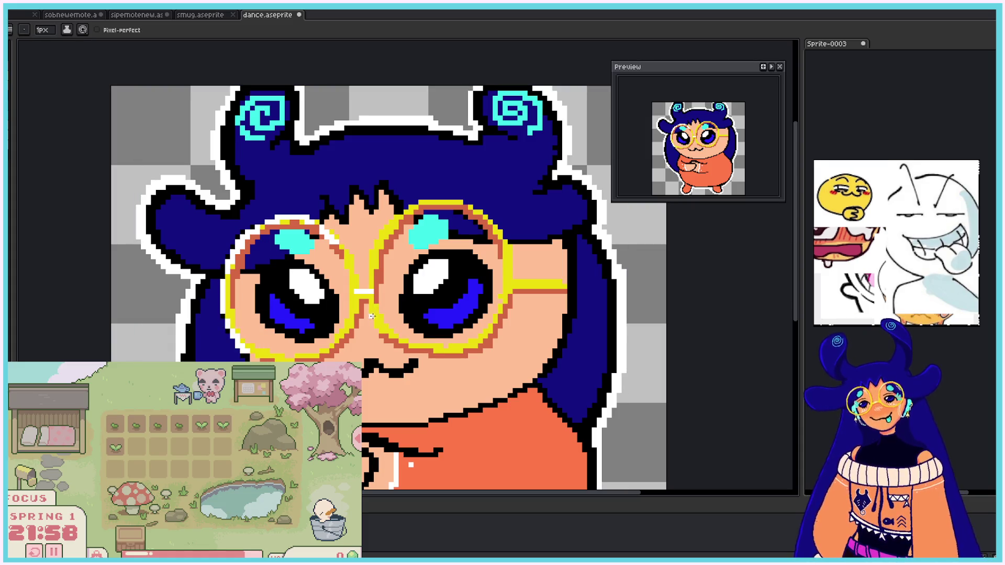
drag(376, 315, 399, 347)
mouse_move(373, 266)
mouse_down()
mouse_move(400, 215)
mouse_move(433, 202)
mouse_move(477, 208)
mouse_move(497, 231)
mouse_up()
key(ctrl+z)
key(ctrl+z)
mouse_move(464, 202)
mouse_down()
mouse_move(502, 231)
mouse_move(504, 297)
mouse_move(562, 283)
mouse_up()
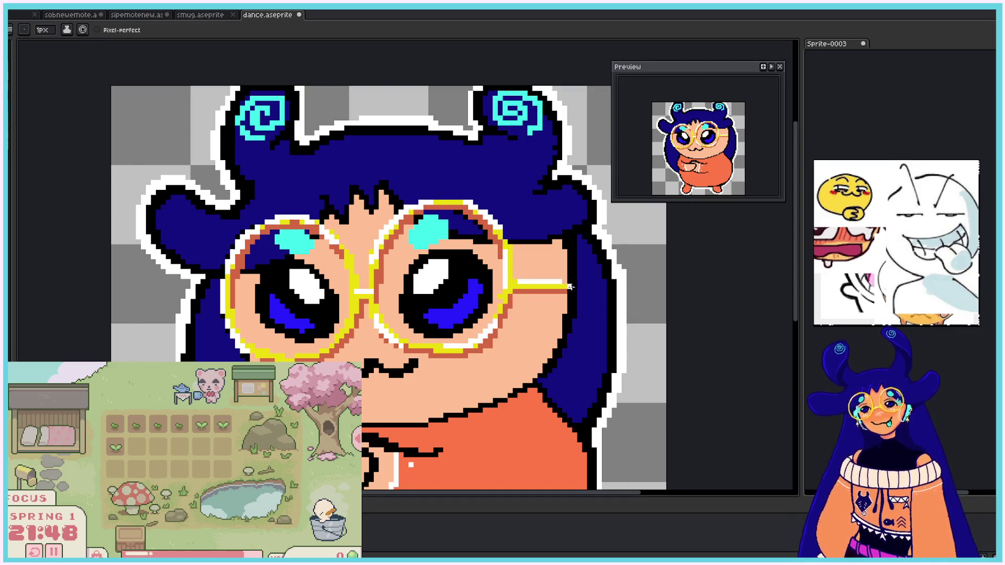
mouse_move(328, 342)
mouse_down()
mouse_move(359, 305)
mouse_move(329, 341)
mouse_up()
key(ctrl+z)
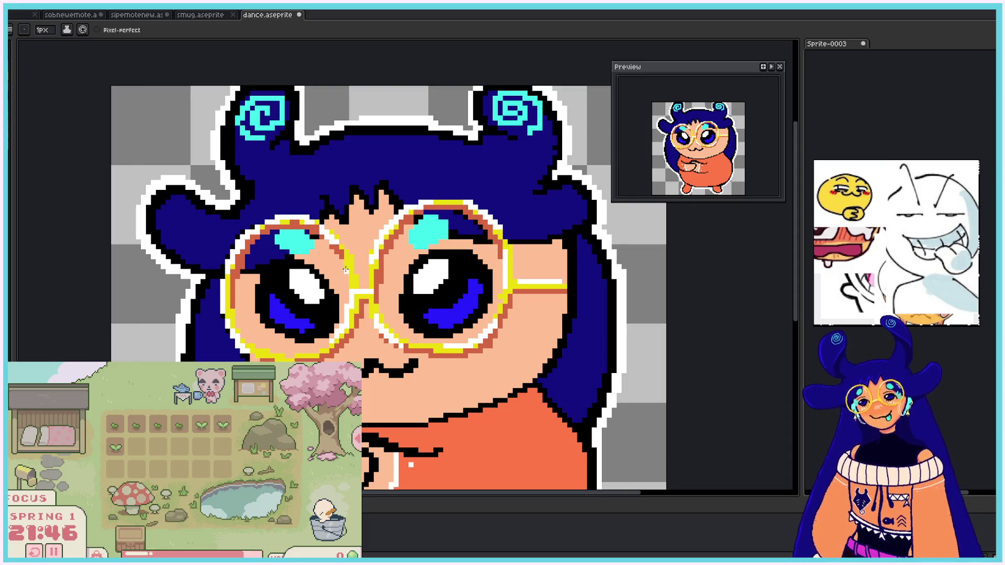
drag(259, 344, 323, 356)
key(ctrl+z)
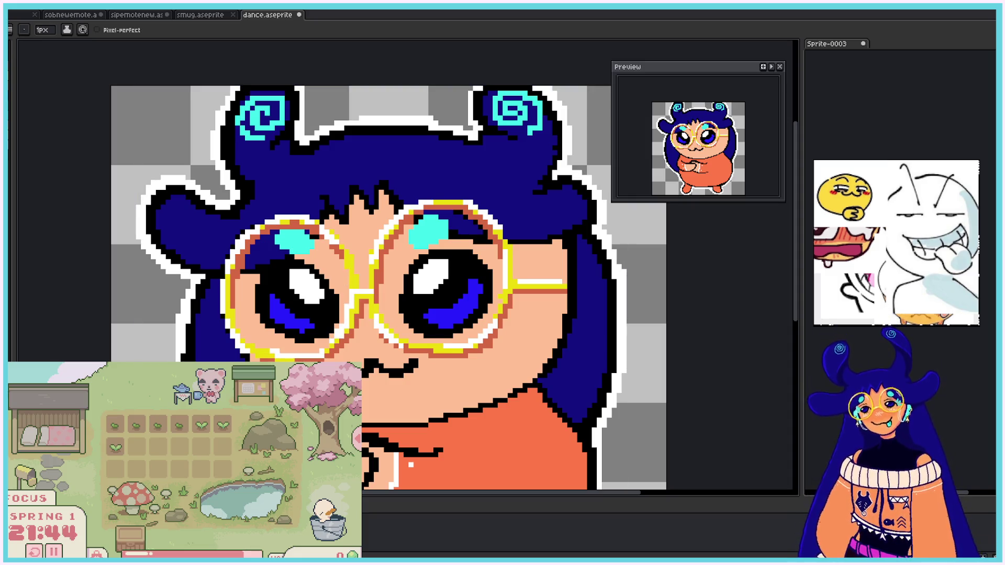
drag(260, 352, 319, 345)
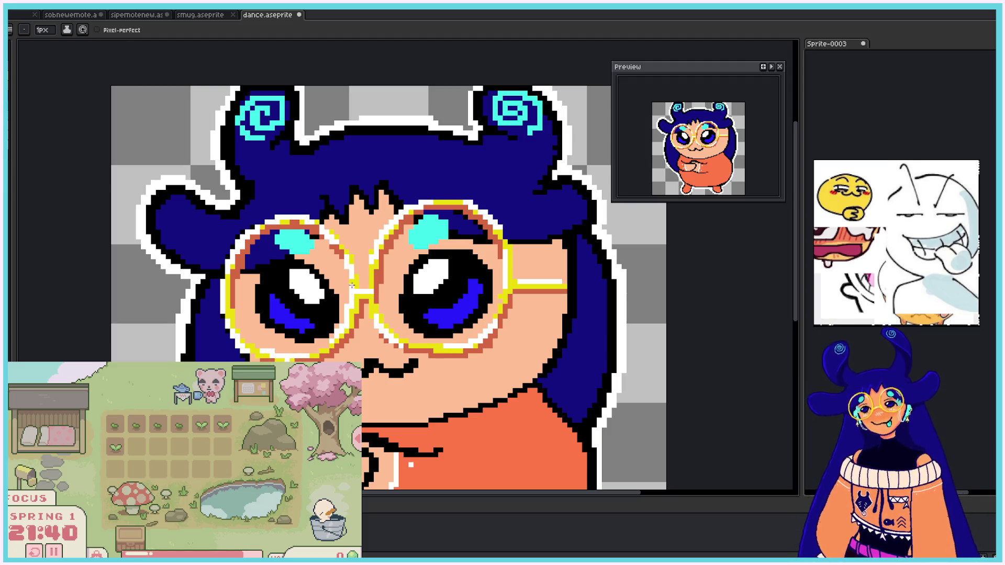
key(Return)
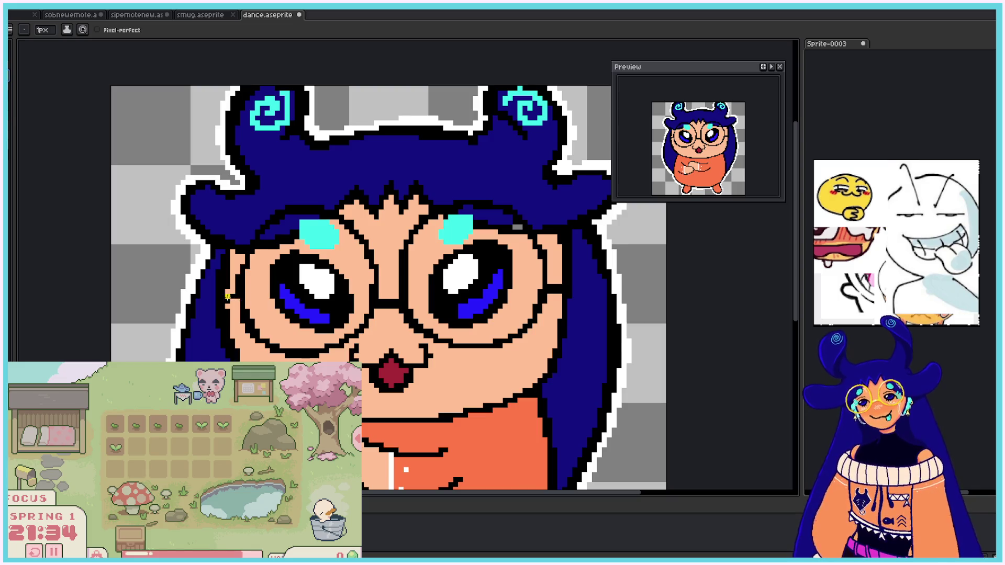
Step: Trace the left lens rim, the bridge, the right lens rim and the temple arm in yellow
mouse_move(233, 299)
mouse_down()
mouse_move(282, 214)
mouse_move(330, 209)
mouse_move(344, 221)
mouse_up()
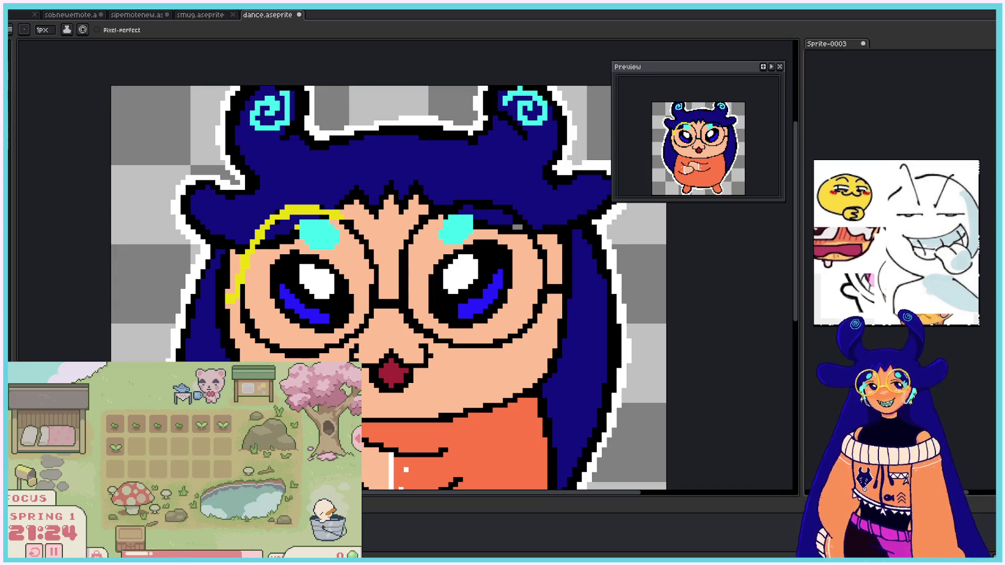
drag(327, 215, 369, 247)
mouse_move(317, 209)
mouse_down()
mouse_move(371, 254)
mouse_move(369, 317)
mouse_up()
mouse_move(241, 278)
mouse_down()
mouse_move(261, 340)
mouse_move(316, 356)
mouse_up()
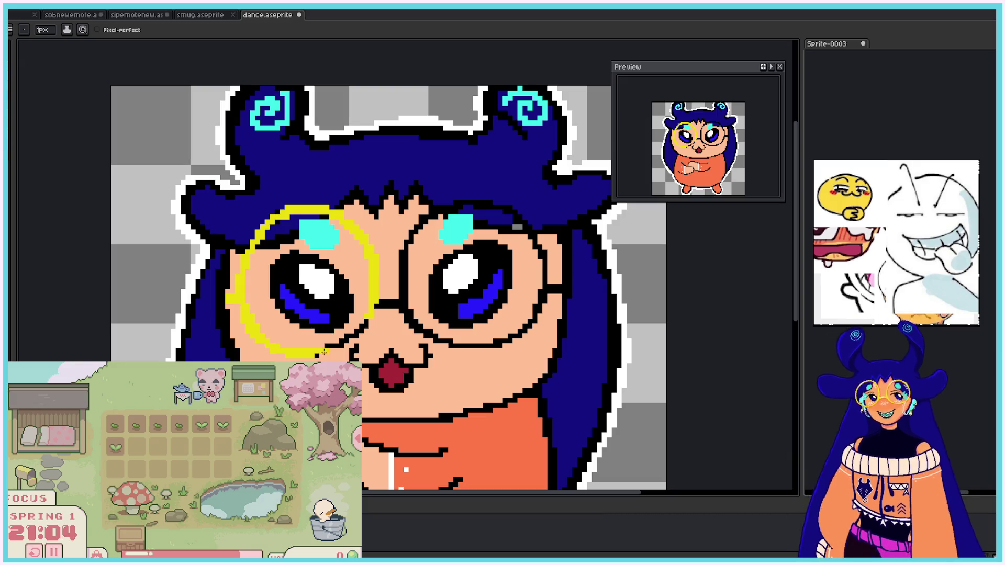
mouse_move(373, 304)
mouse_down()
mouse_move(404, 305)
mouse_move(404, 242)
mouse_move(406, 314)
mouse_move(405, 252)
mouse_move(409, 314)
mouse_move(406, 282)
mouse_move(419, 327)
mouse_move(407, 317)
mouse_move(446, 342)
mouse_move(510, 335)
mouse_move(495, 343)
mouse_move(543, 286)
mouse_move(539, 247)
mouse_up()
mouse_move(412, 232)
mouse_down()
mouse_move(430, 212)
mouse_move(466, 202)
mouse_move(523, 216)
mouse_move(544, 259)
mouse_up()
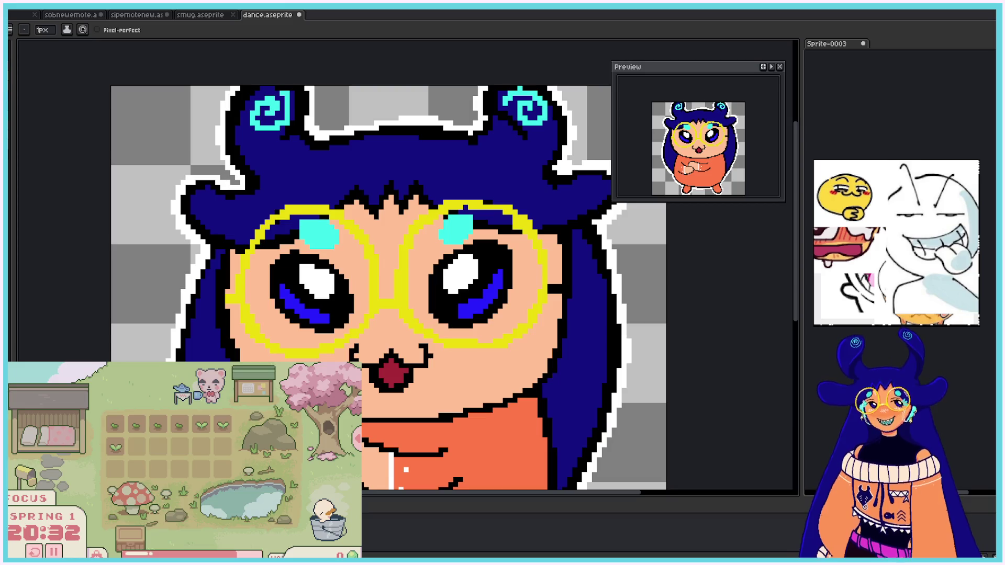
drag(548, 291, 559, 288)
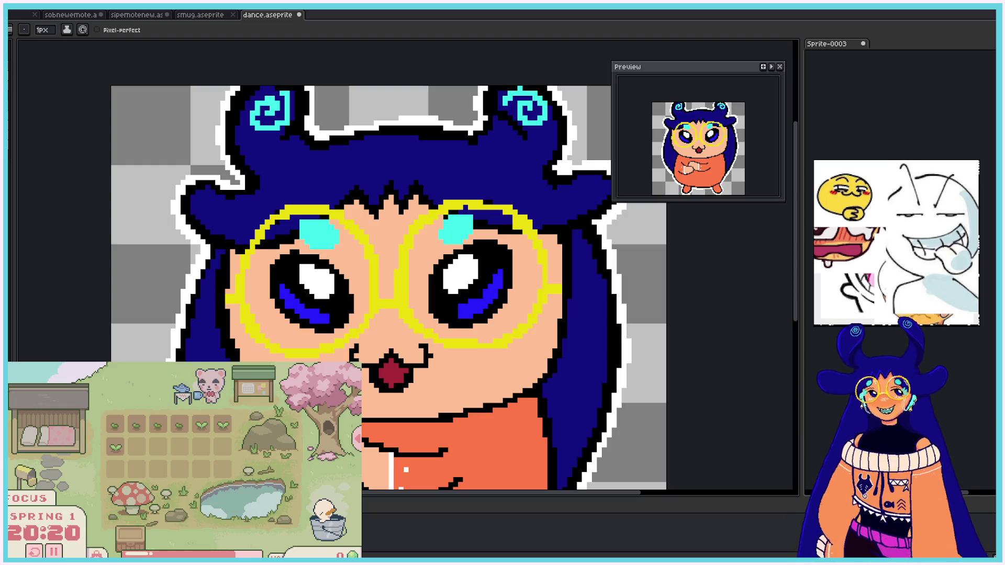
Step: Shade the glasses' outer edges, bridge and inner lens rims with orange
drag(228, 302, 236, 302)
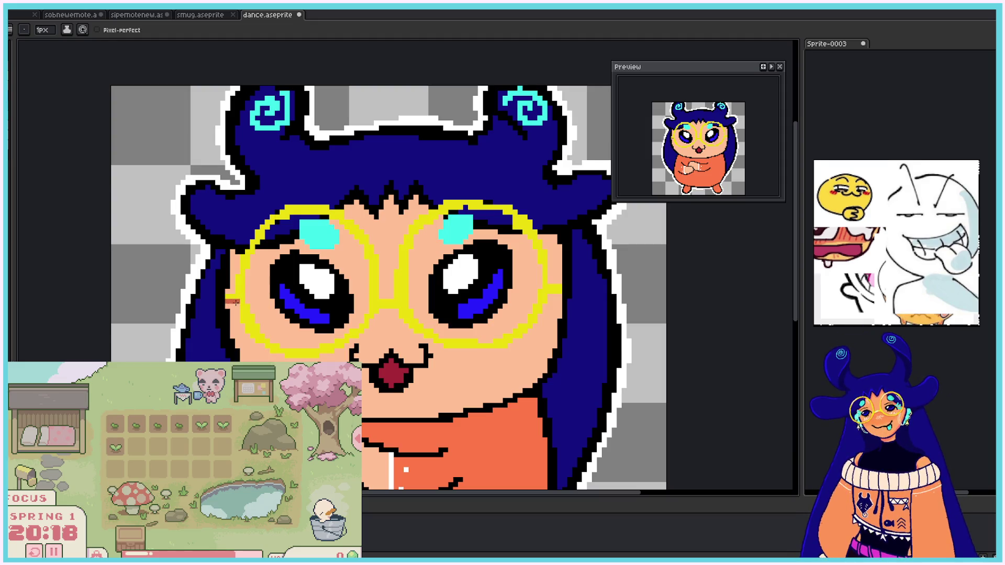
drag(382, 311, 392, 311)
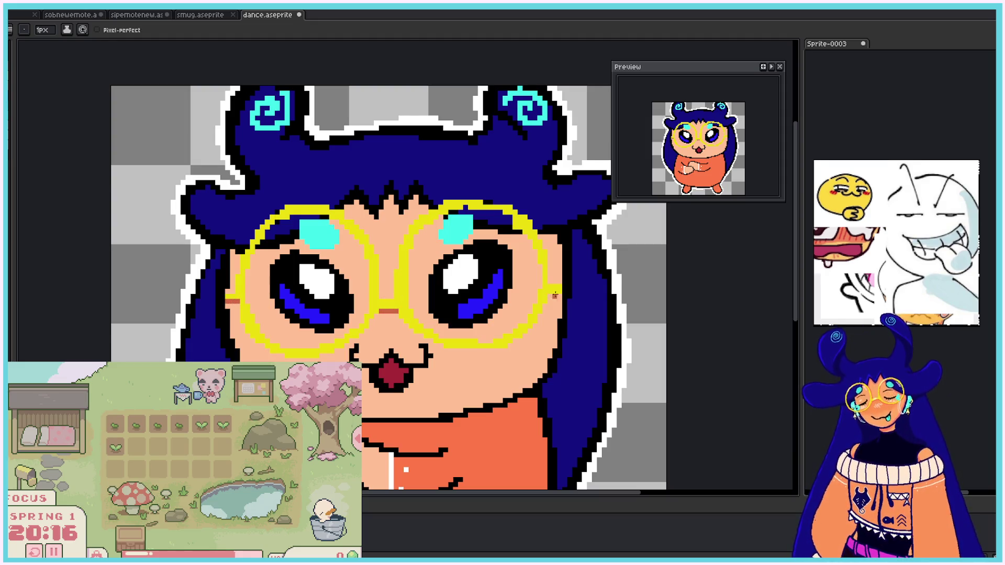
drag(548, 296, 561, 297)
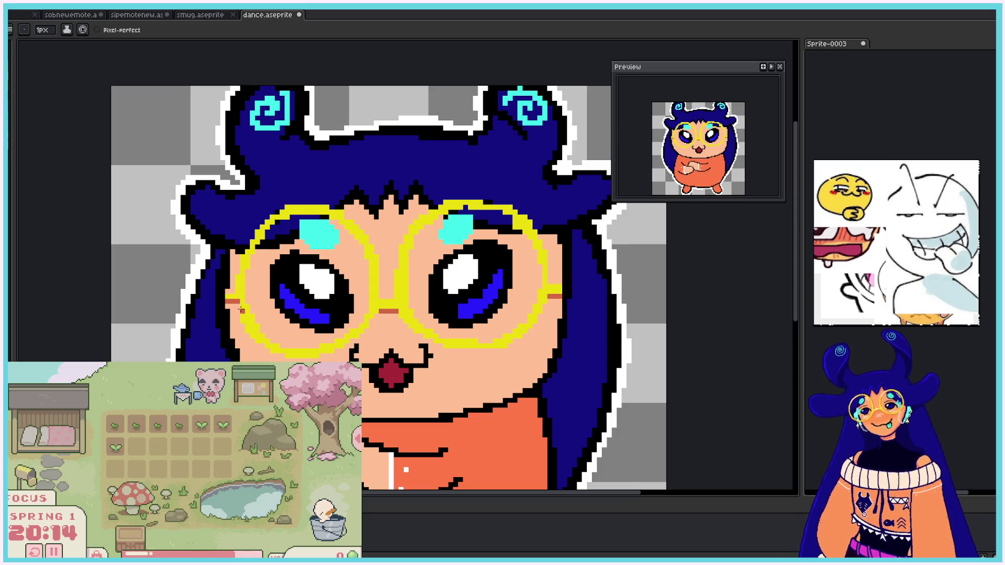
mouse_move(241, 323)
mouse_down()
mouse_move(273, 358)
mouse_move(303, 362)
mouse_up()
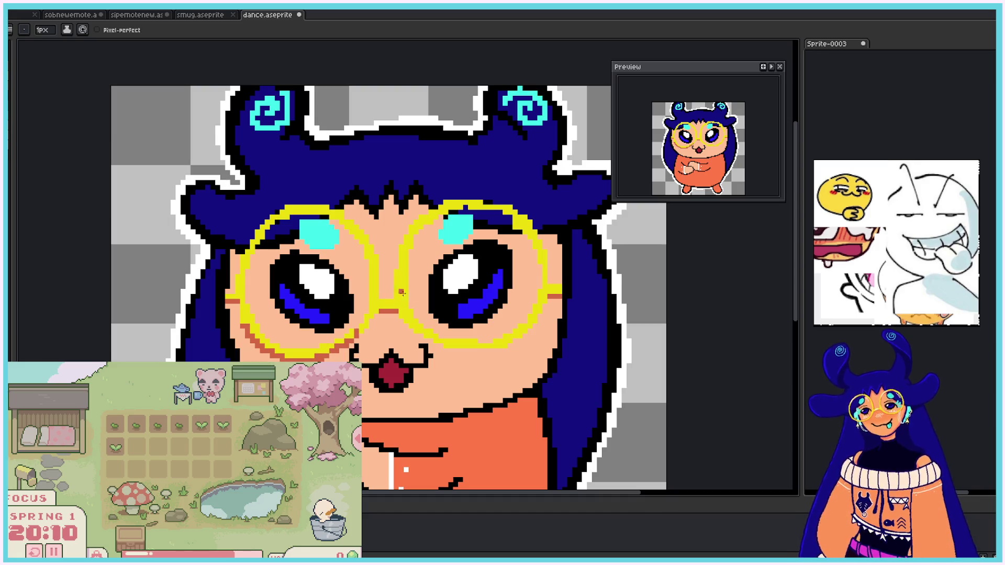
drag(353, 340, 373, 321)
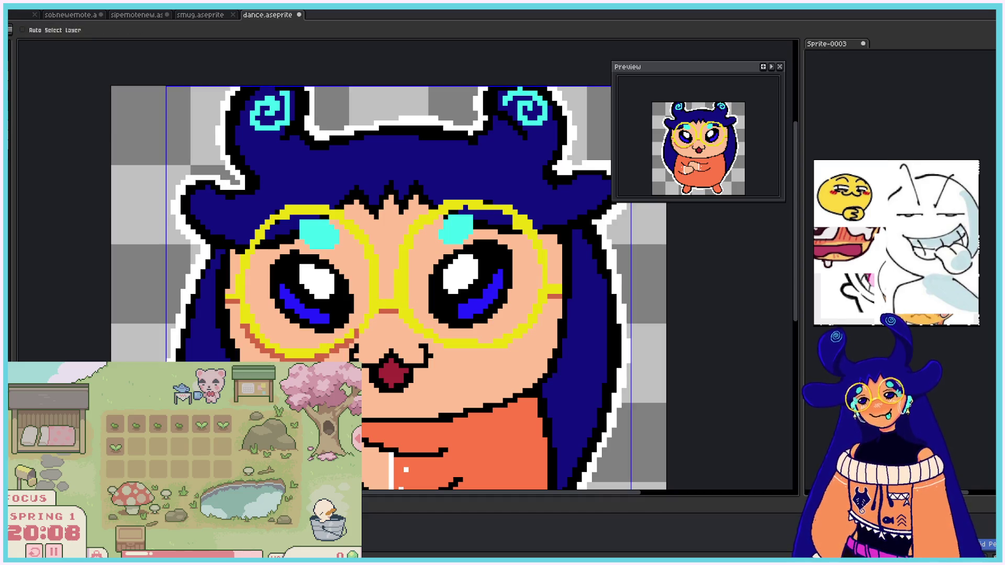
drag(419, 335, 542, 317)
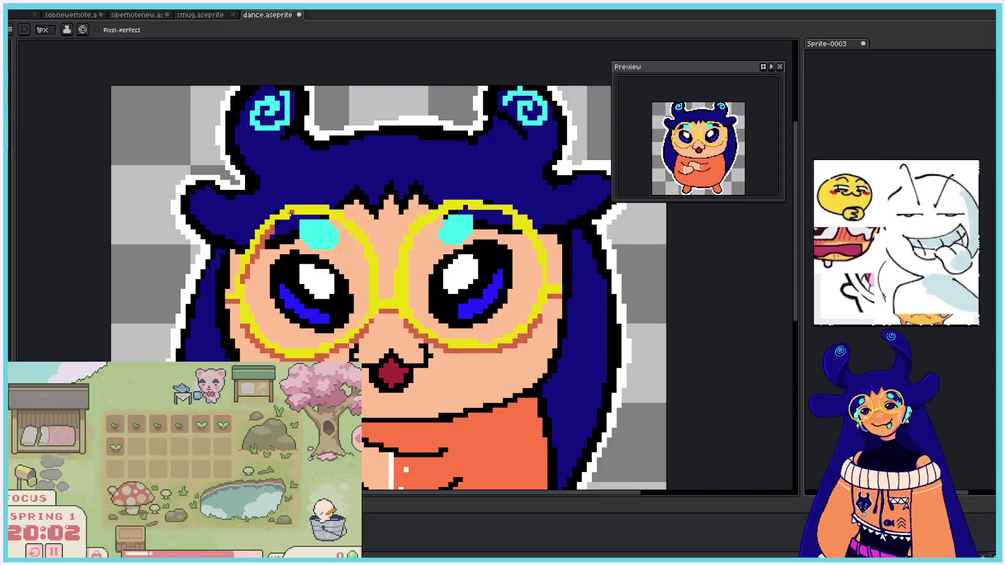
mouse_move(293, 210)
mouse_down()
mouse_move(347, 231)
mouse_move(367, 260)
mouse_move(455, 212)
mouse_move(511, 217)
mouse_move(539, 259)
mouse_up()
drag(409, 259, 411, 291)
Step: Add light highlights on the bridge and both lens rims, then switch to another frame
click(386, 301)
mouse_move(252, 235)
mouse_down()
mouse_move(304, 204)
mouse_move(360, 217)
mouse_up()
mouse_move(396, 266)
mouse_down()
mouse_move(448, 199)
mouse_move(487, 194)
mouse_move(506, 205)
mouse_move(539, 257)
mouse_move(534, 237)
mouse_move(560, 286)
mouse_up()
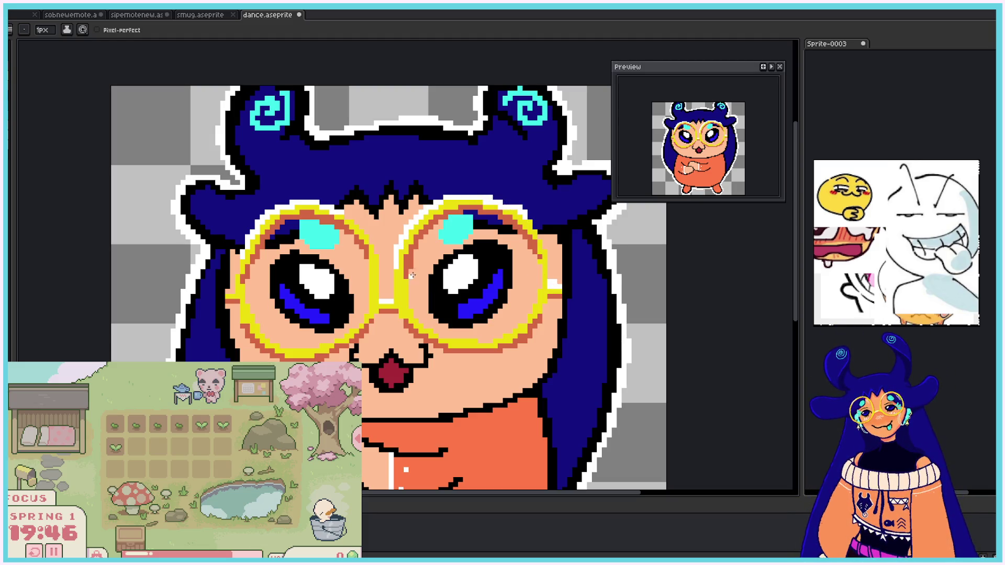
drag(372, 266, 364, 314)
mouse_move(243, 287)
mouse_down()
mouse_move(284, 348)
mouse_move(354, 330)
mouse_move(366, 286)
mouse_up()
key(period)
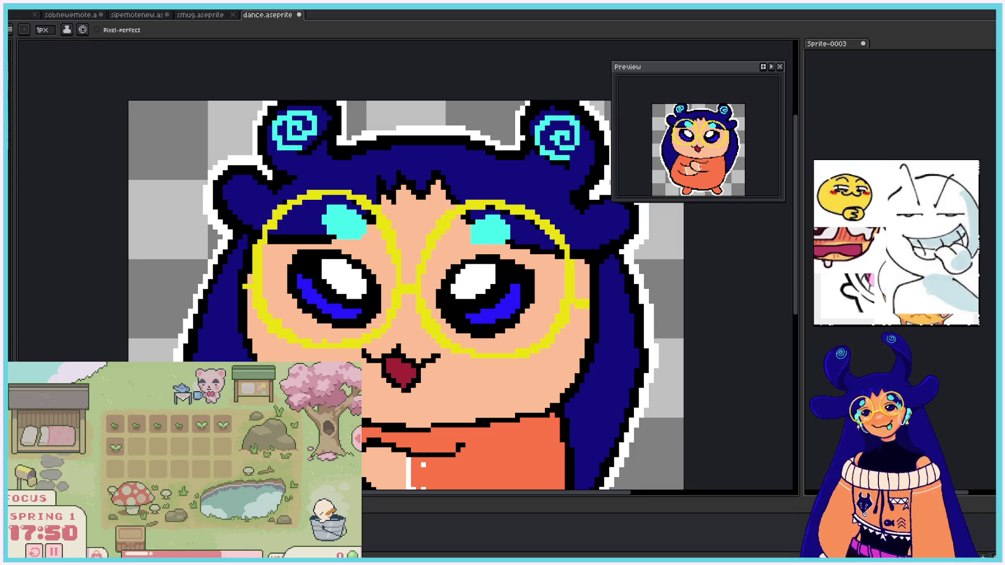
Step: Shade the lens rims orange and add white highlights on the bridge and both lenses' rims
mouse_move(260, 321)
mouse_down()
mouse_move(319, 349)
mouse_move(361, 344)
mouse_move(397, 318)
mouse_move(405, 294)
mouse_move(430, 311)
mouse_move(437, 341)
mouse_move(512, 361)
mouse_move(544, 355)
mouse_move(571, 308)
mouse_up()
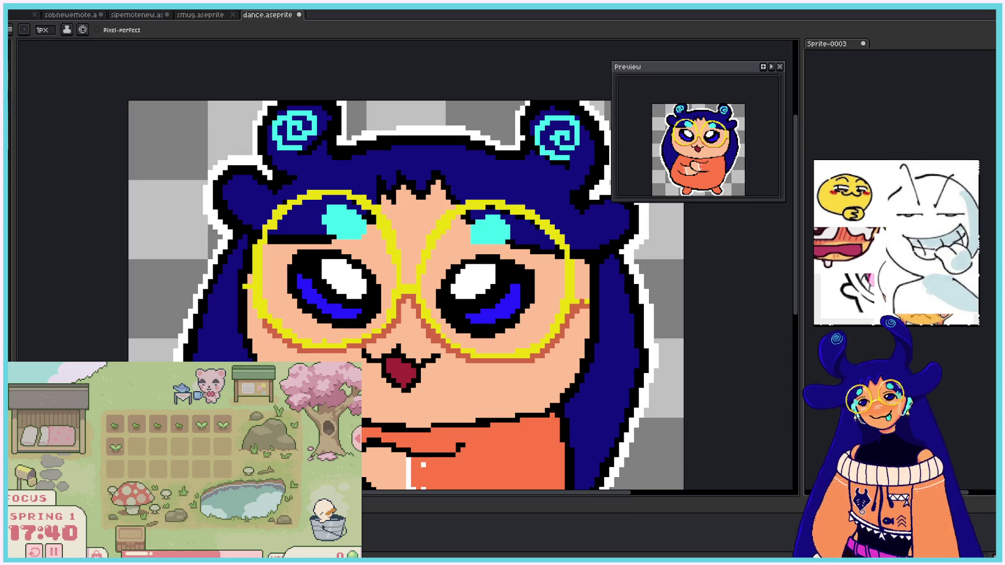
mouse_move(263, 268)
mouse_down()
mouse_move(309, 198)
mouse_move(301, 205)
mouse_move(369, 217)
mouse_move(390, 242)
mouse_move(494, 210)
mouse_move(532, 223)
mouse_move(560, 257)
mouse_move(563, 286)
mouse_up()
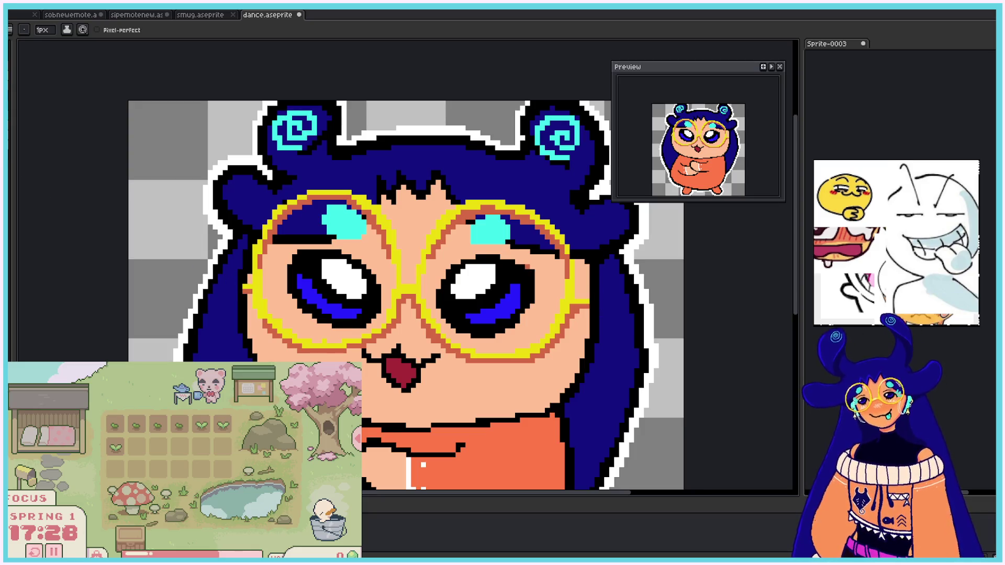
click(408, 287)
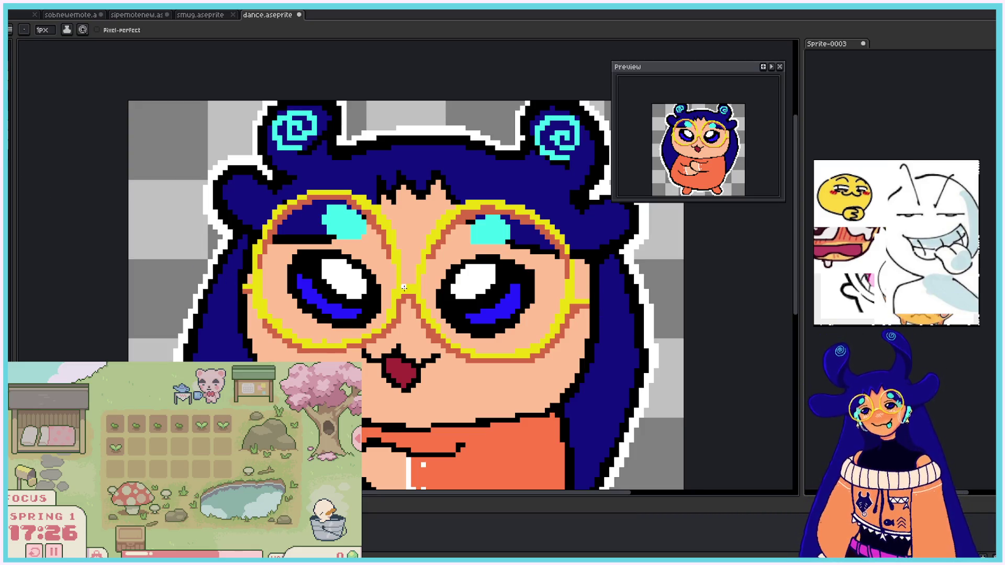
mouse_move(253, 247)
mouse_down()
mouse_move(283, 207)
mouse_move(316, 193)
mouse_up()
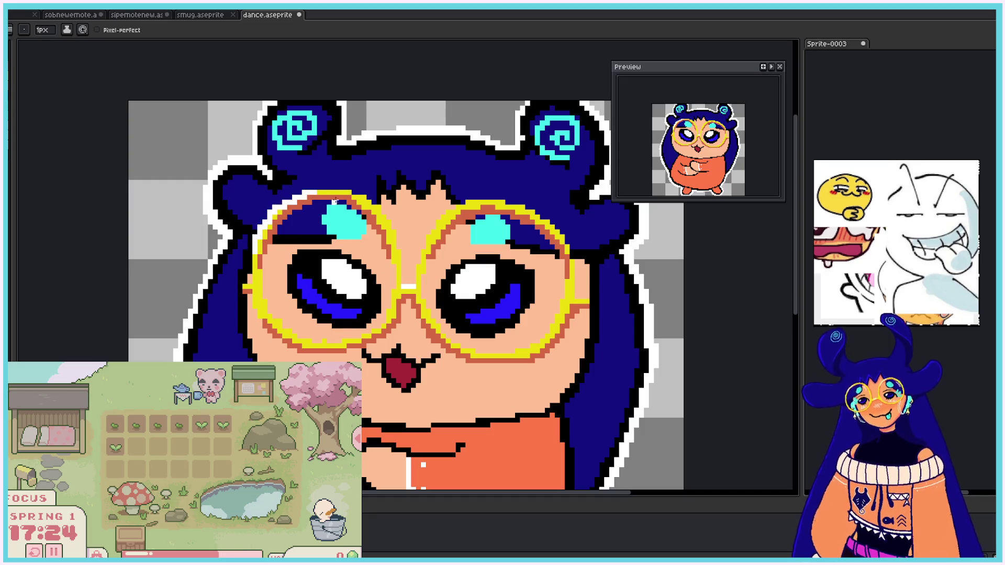
mouse_move(255, 277)
mouse_down()
mouse_move(258, 308)
mouse_move(310, 341)
mouse_move(356, 339)
mouse_move(387, 316)
mouse_up()
click(388, 309)
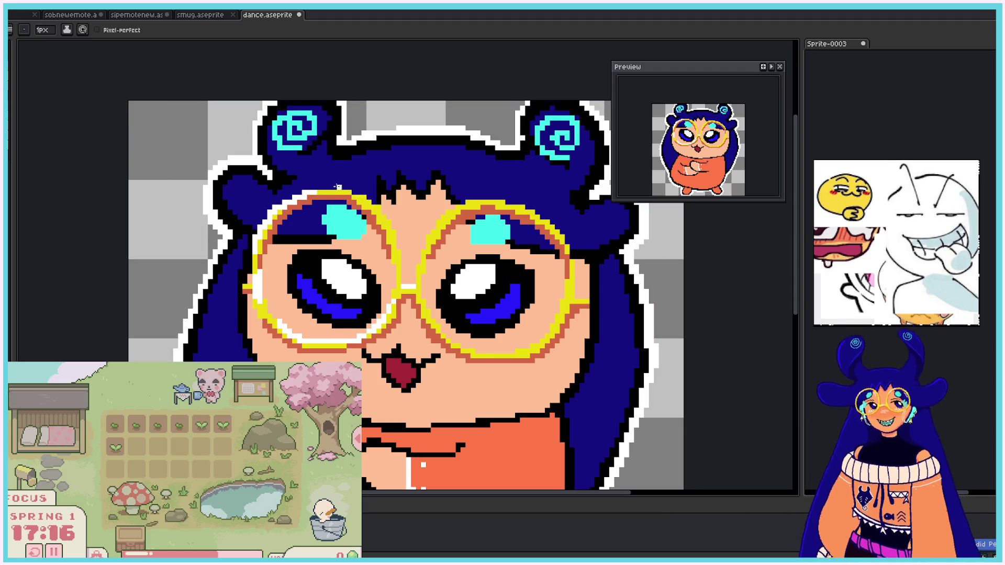
mouse_move(423, 247)
mouse_down()
mouse_move(460, 202)
mouse_move(530, 203)
mouse_up()
drag(477, 350, 562, 312)
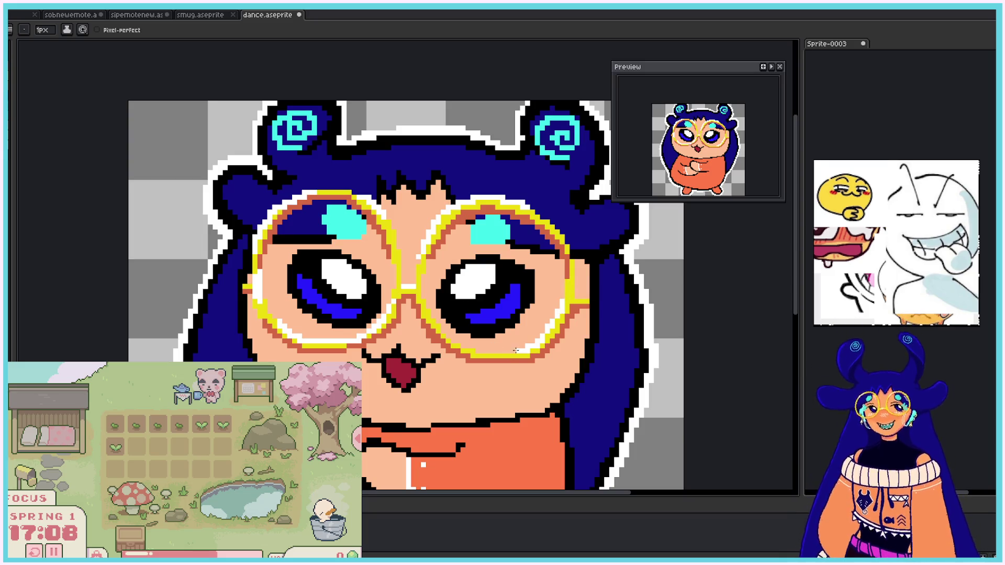
key(v)
key(b)
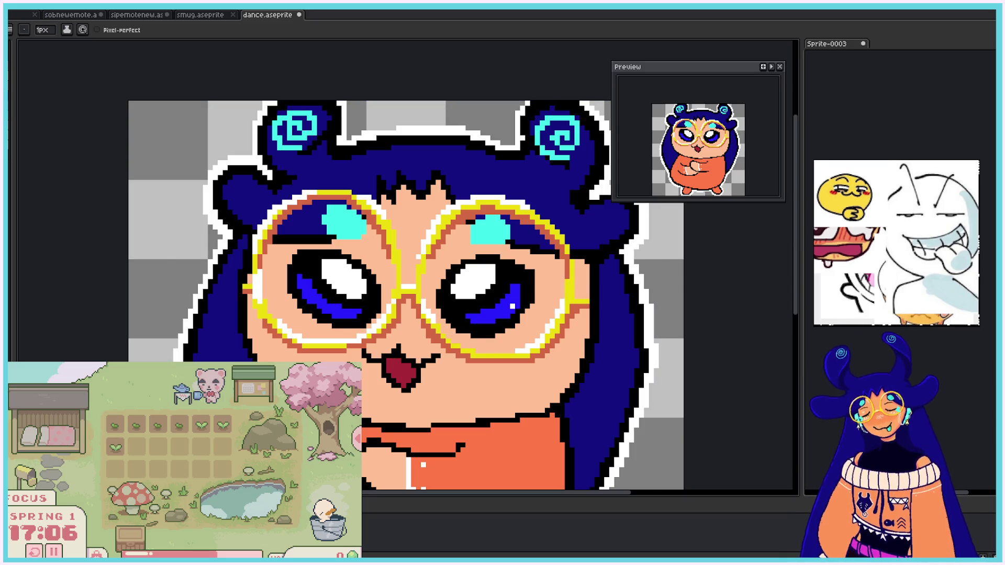
scroll(614, 350, down, 4)
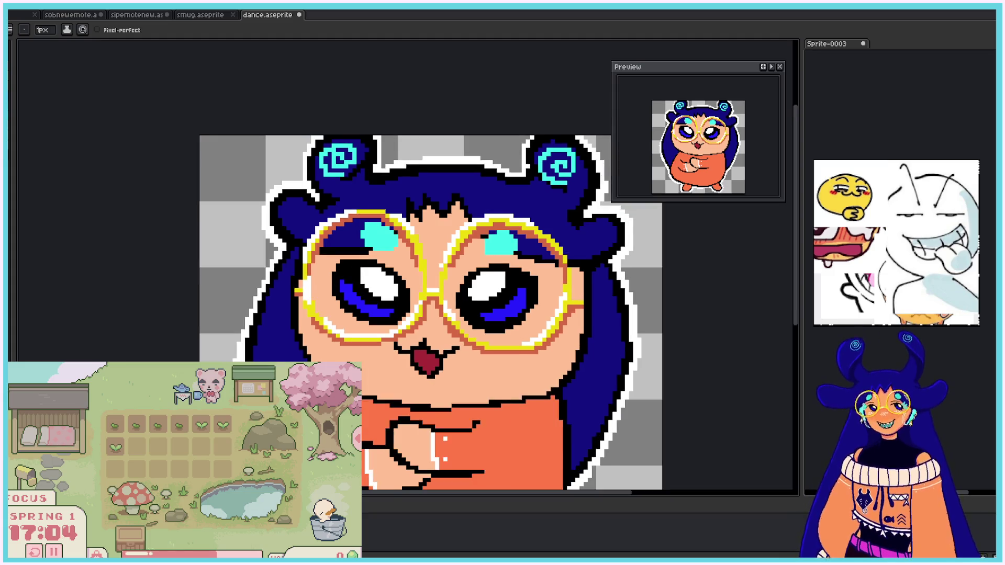
Step: Zoom out to view the whole open-mouthed dance frame with its shaded yellow glasses
scroll(614, 350, up, 2)
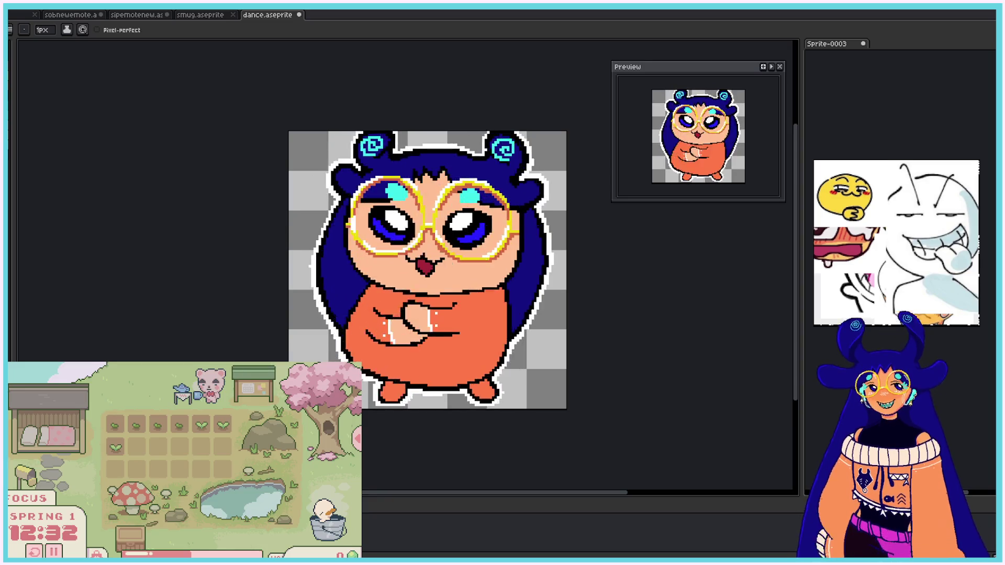
click(200, 14)
click(138, 15)
click(72, 16)
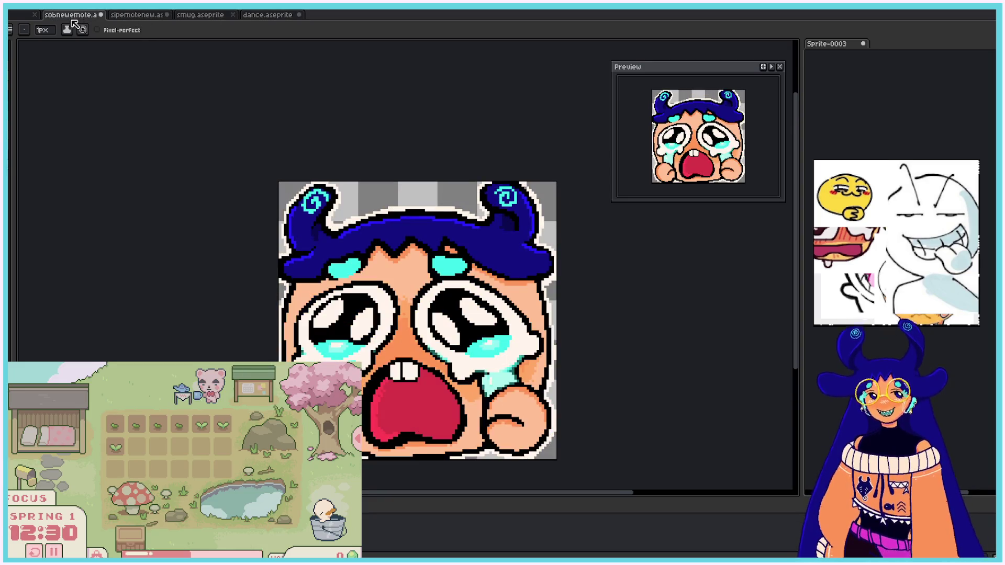
click(265, 19)
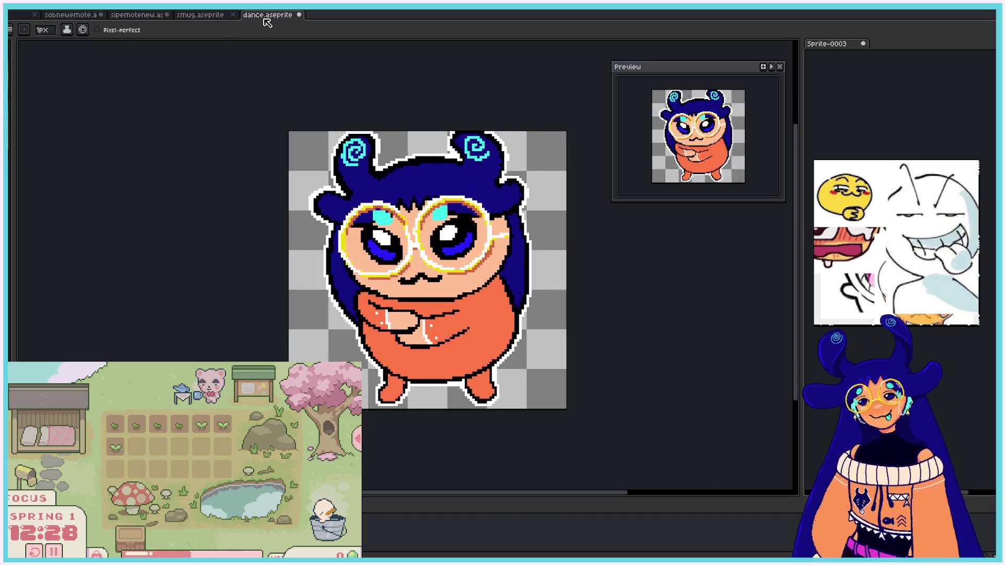